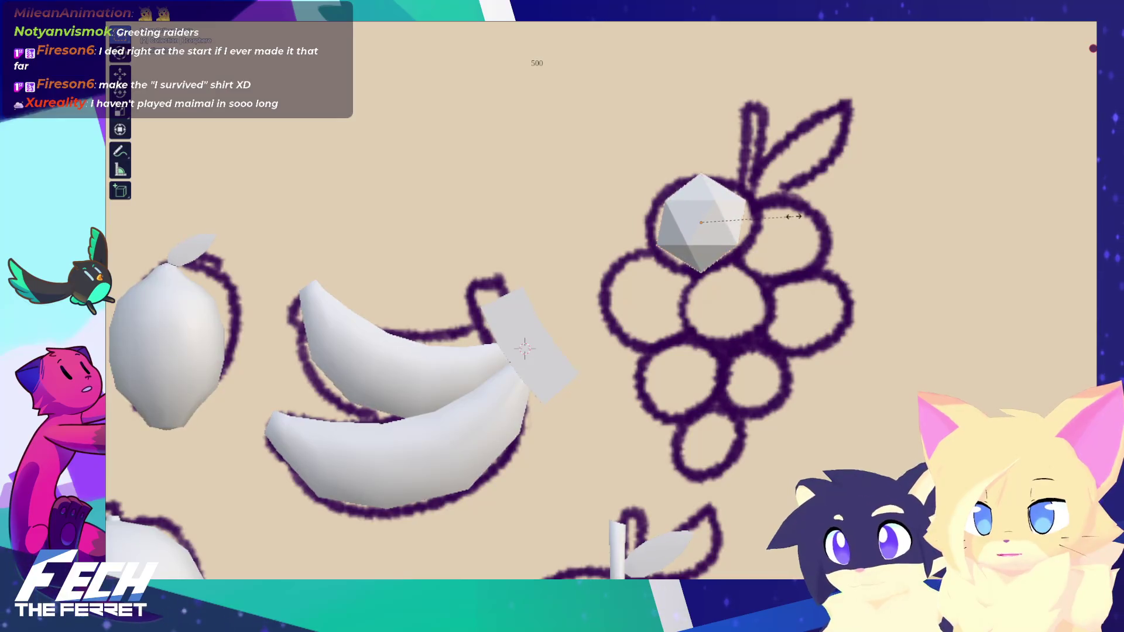
Step: Confirm the enlarged grape icosphere over the top grape outline and shade it smooth
{"action": "left_click", "coordinate": [797, 229]}
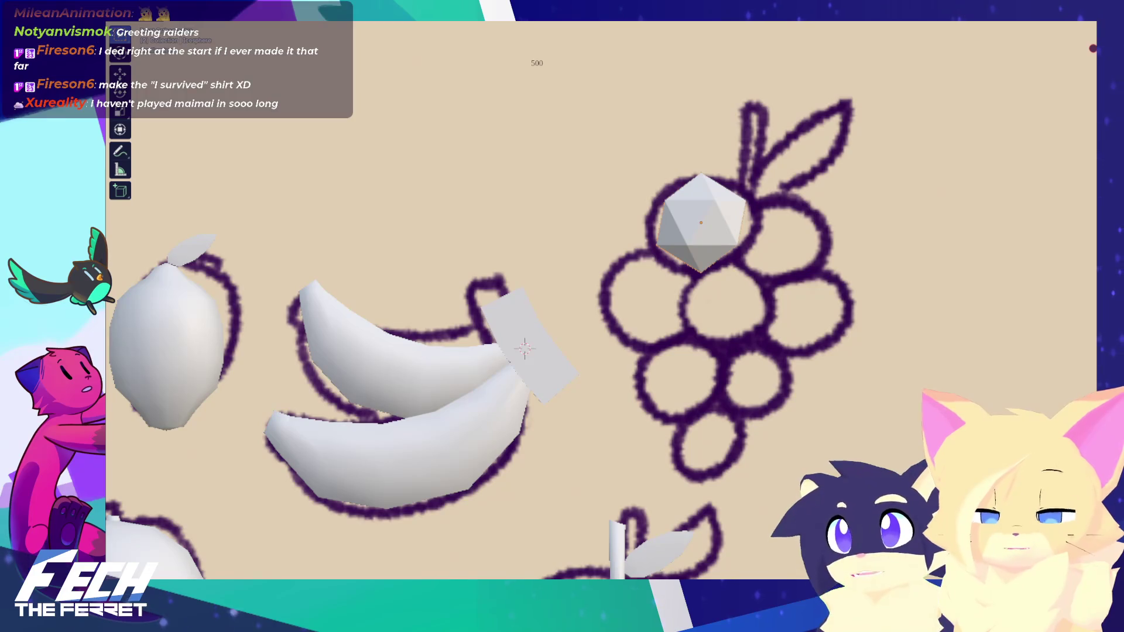
{"action": "right_click", "coordinate": [704, 227]}
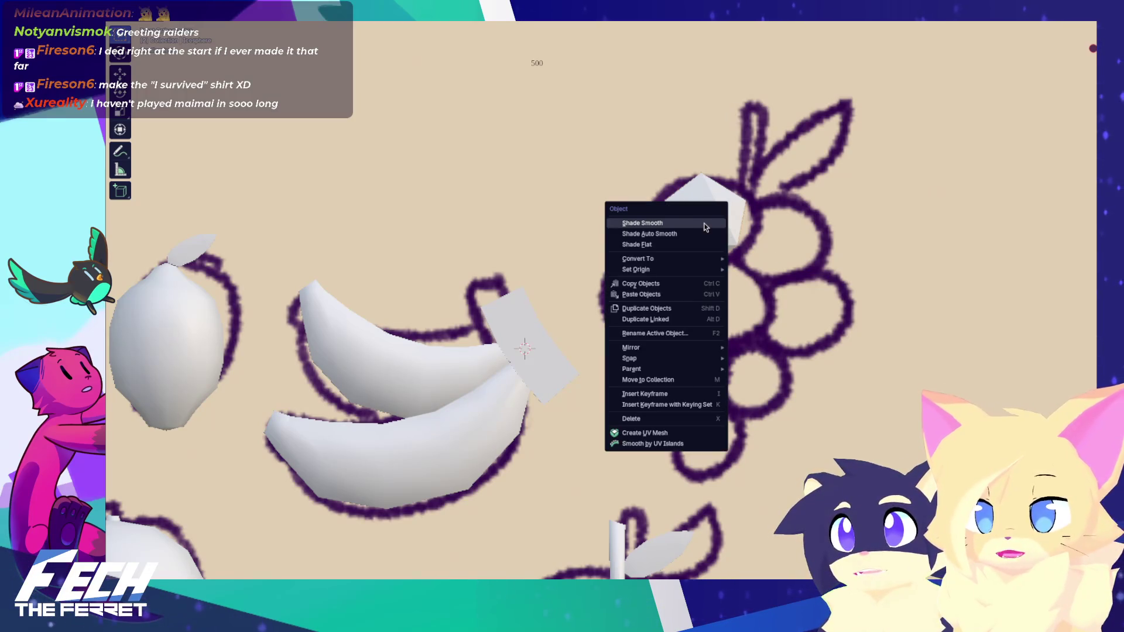
{"action": "left_click", "coordinate": [704, 221]}
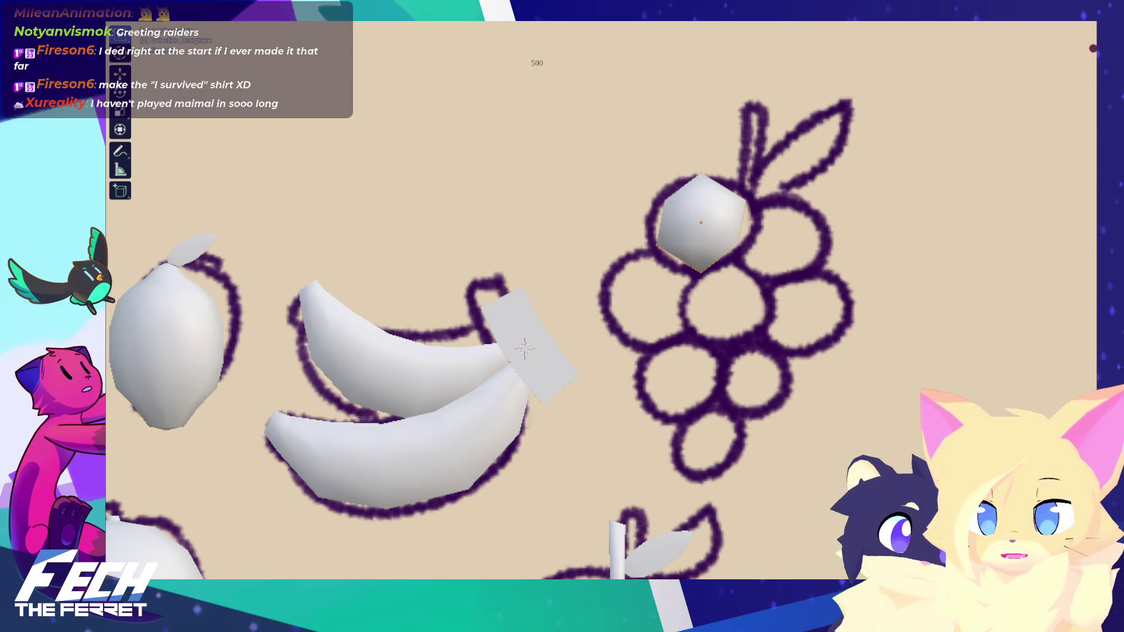
Step: Duplicate the first grape beside it, check depth from the side, then hide the reference sketch
{"action": "key", "text": "shift+d"}
{"action": "left_click", "coordinate": [778, 228]}
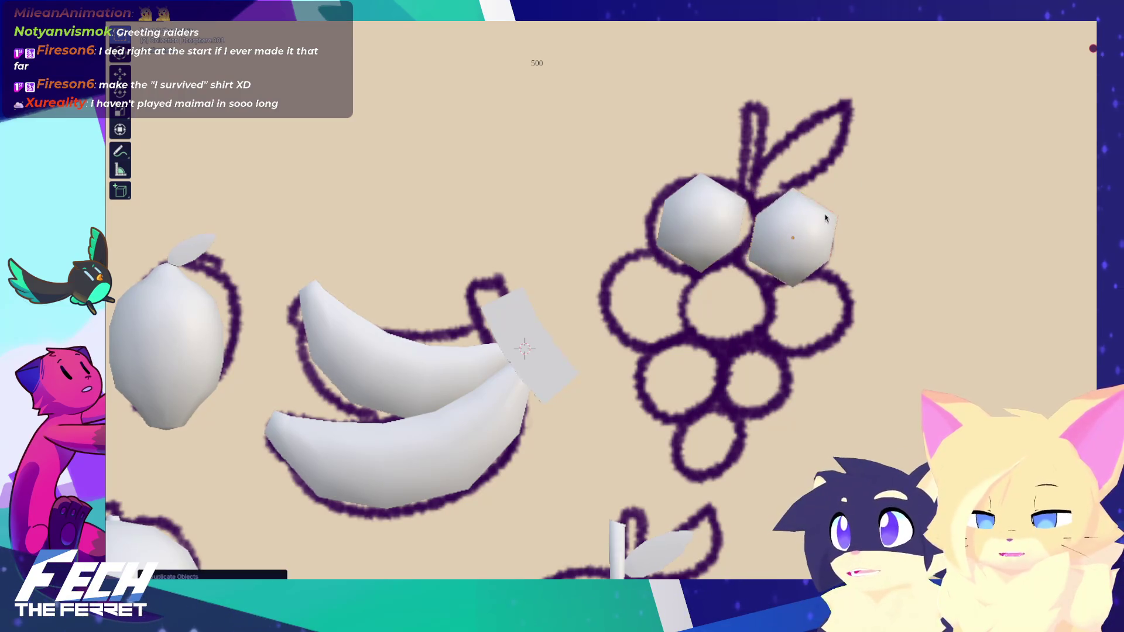
{"action": "mouse_move", "coordinate": [778, 228]}
{"action": "middle_mouse_down"}
{"action": "mouse_move", "coordinate": [761, 228]}
{"action": "mouse_move", "coordinate": [782, 229]}
{"action": "middle_mouse_up"}
{"action": "key", "text": "KP_1"}
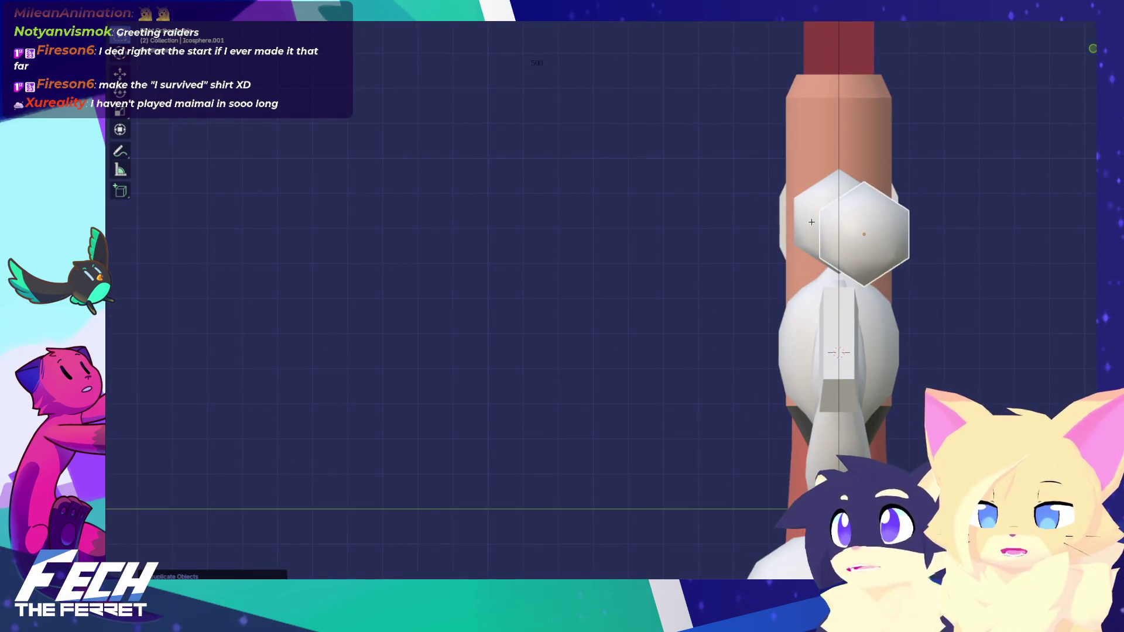
{"action": "key", "text": "KP_1"}
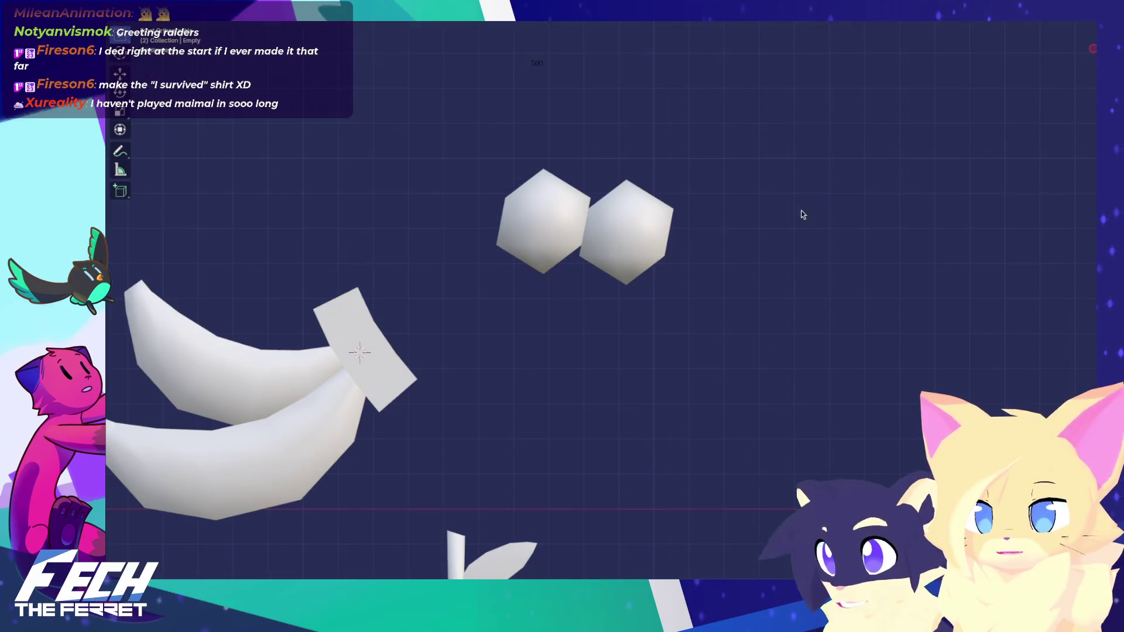
{"action": "key", "text": "h"}
Step: Duplicate the left grape below the first two and align its depth along Y
{"action": "left_click", "coordinate": [571, 236]}
{"action": "key", "text": "shift+d"}
{"action": "left_click", "coordinate": [620, 310]}
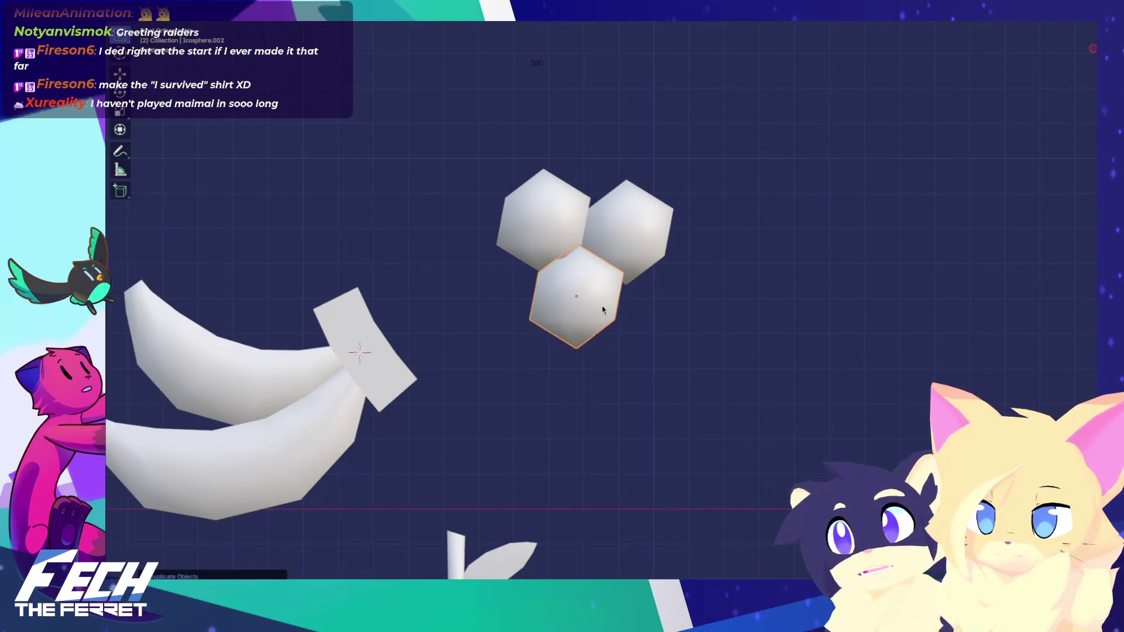
{"action": "key", "text": "KP_3"}
{"action": "key", "text": "g"}
{"action": "key", "text": "y"}
{"action": "left_click", "coordinate": [485, 313]}
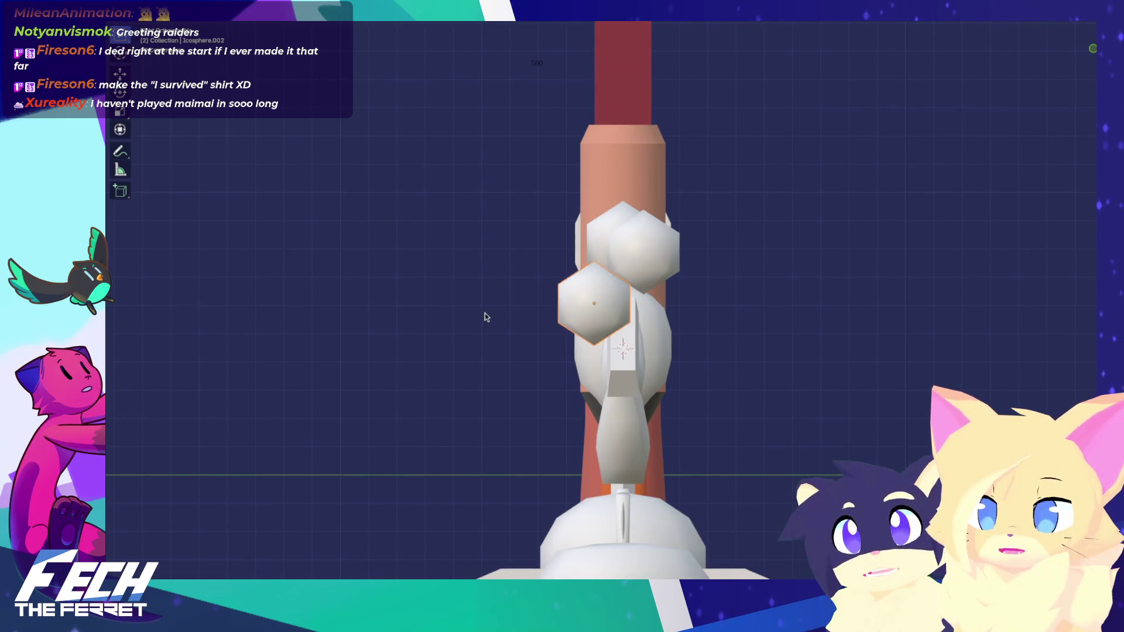
{"action": "key", "text": "KP_1"}
Step: Duplicate the grape once more and place it in the lower row
{"action": "key", "text": "KP_3"}
{"action": "key", "text": "shift+d"}
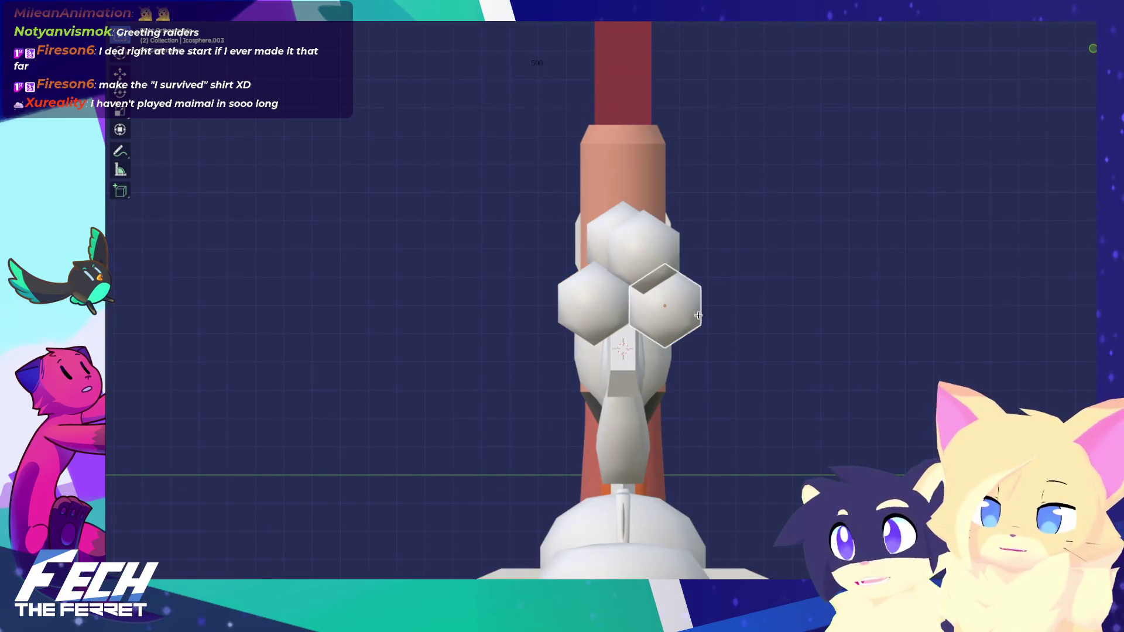
{"action": "left_click", "coordinate": [698, 308]}
{"action": "key", "text": "KP_1"}
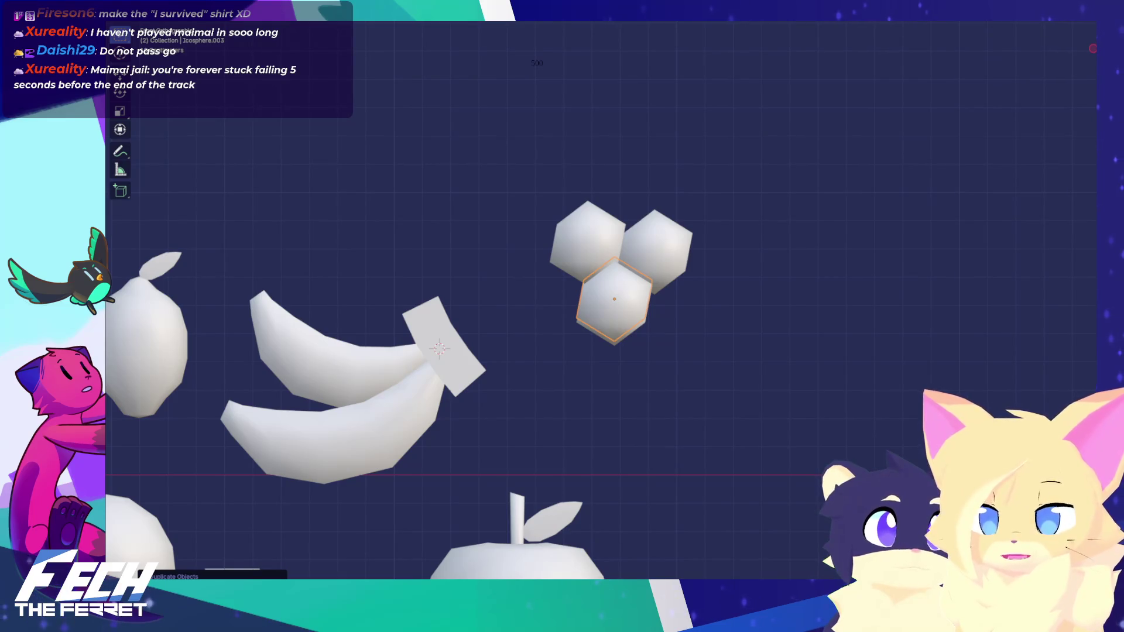
Step: Duplicate grapes and place a new one at the end of the row
{"action": "key", "text": "KP_3"}
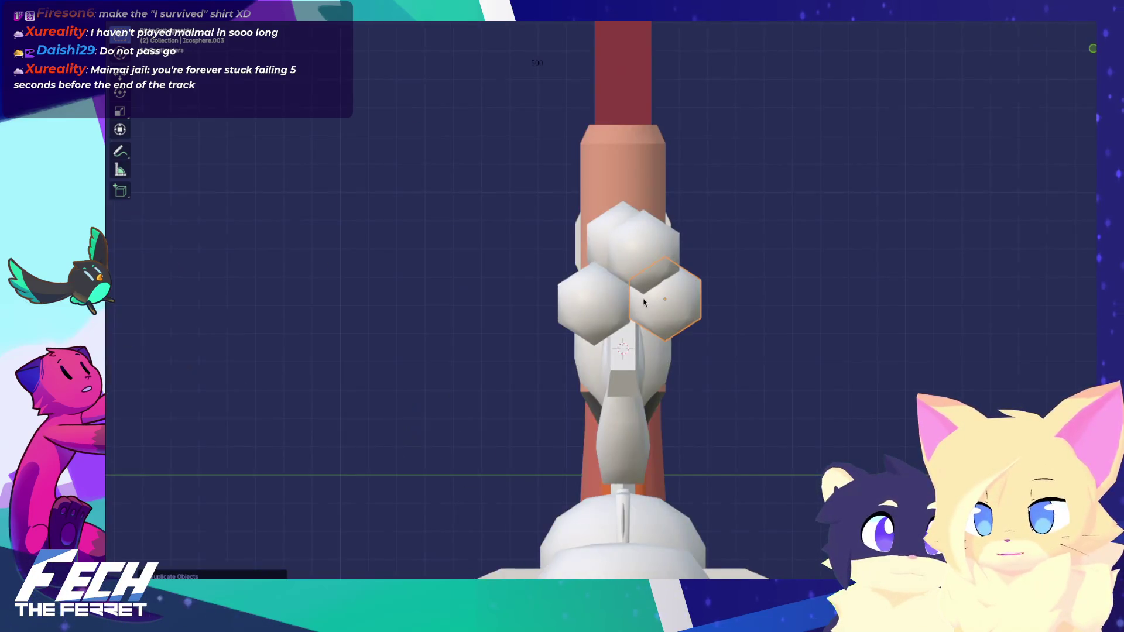
{"action": "key", "text": "KP_1"}
{"action": "key", "text": "shift+d"}
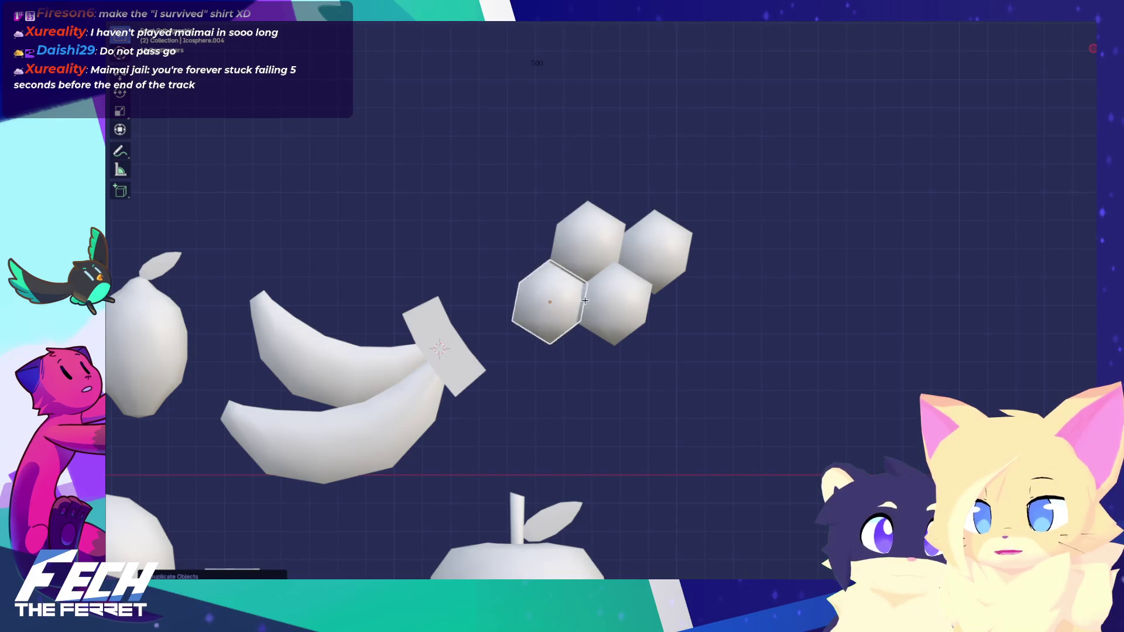
{"action": "middle_click_drag", "start_coordinate": [543, 286], "coordinate": [648, 314]}
{"action": "key", "text": "KP_1"}
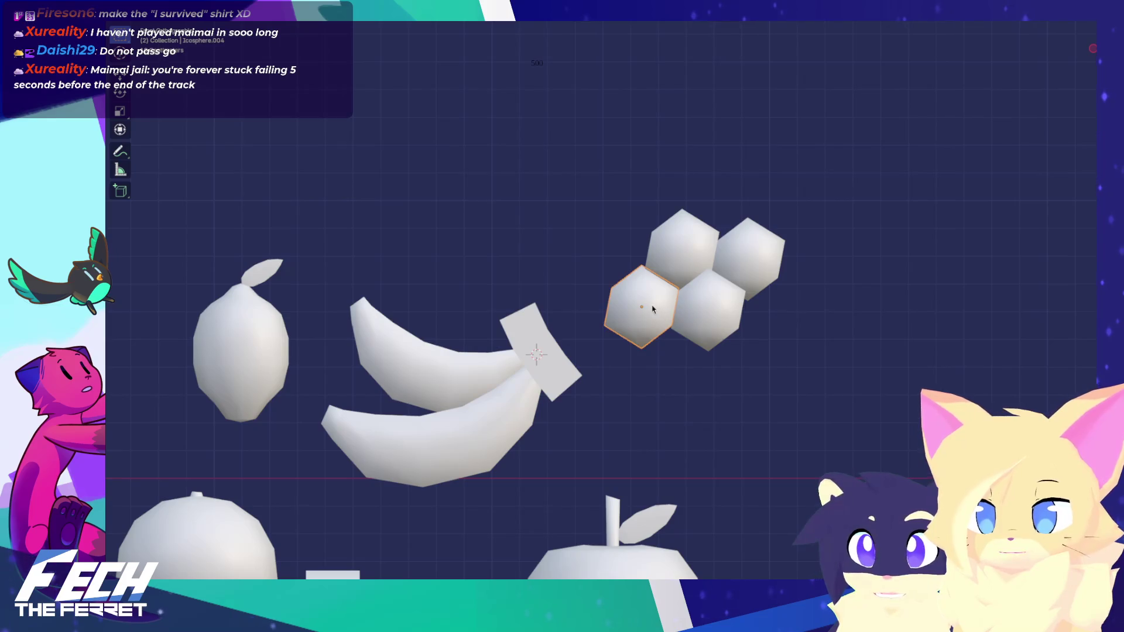
{"action": "key", "text": "shift+d"}
{"action": "left_click", "coordinate": [818, 314]}
{"action": "middle_click_drag", "start_coordinate": [817, 314], "coordinate": [581, 318]}
{"action": "key", "text": "KP_1"}
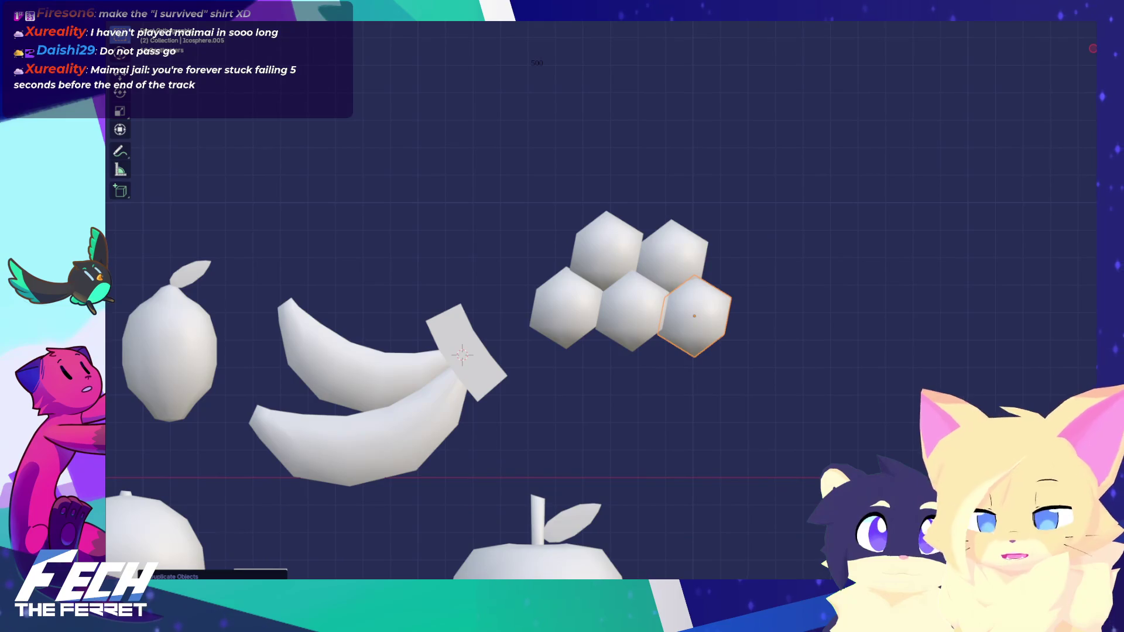
Step: Add two more grapes below and beside the cluster, aligning depth in side view
{"action": "key", "text": "g"}
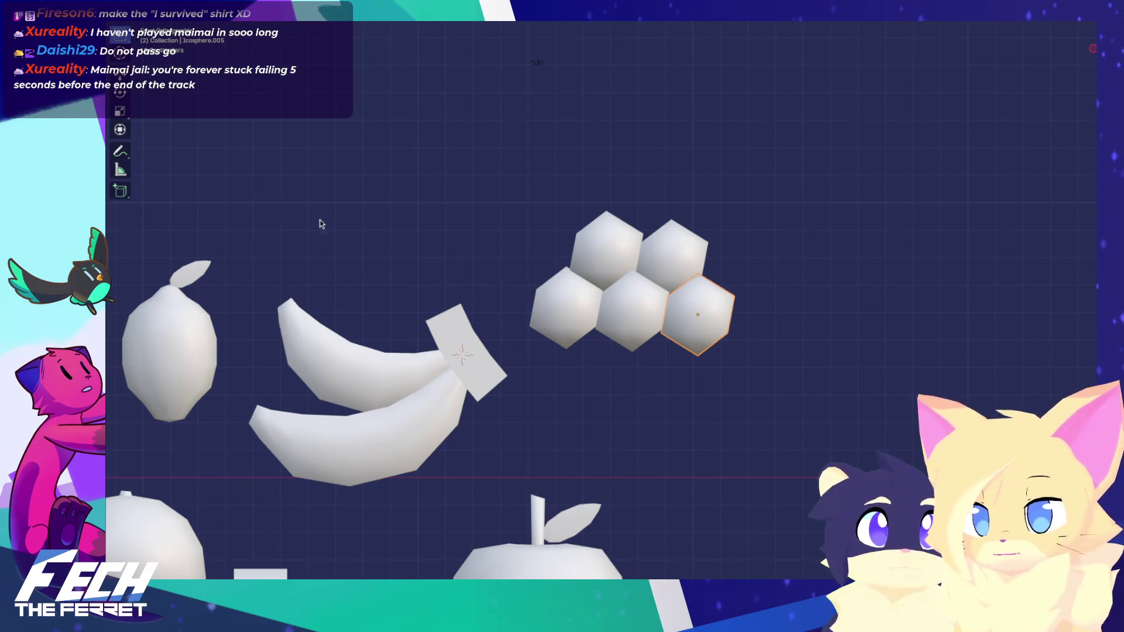
{"action": "key", "text": "shift+d"}
{"action": "left_click", "coordinate": [341, 234]}
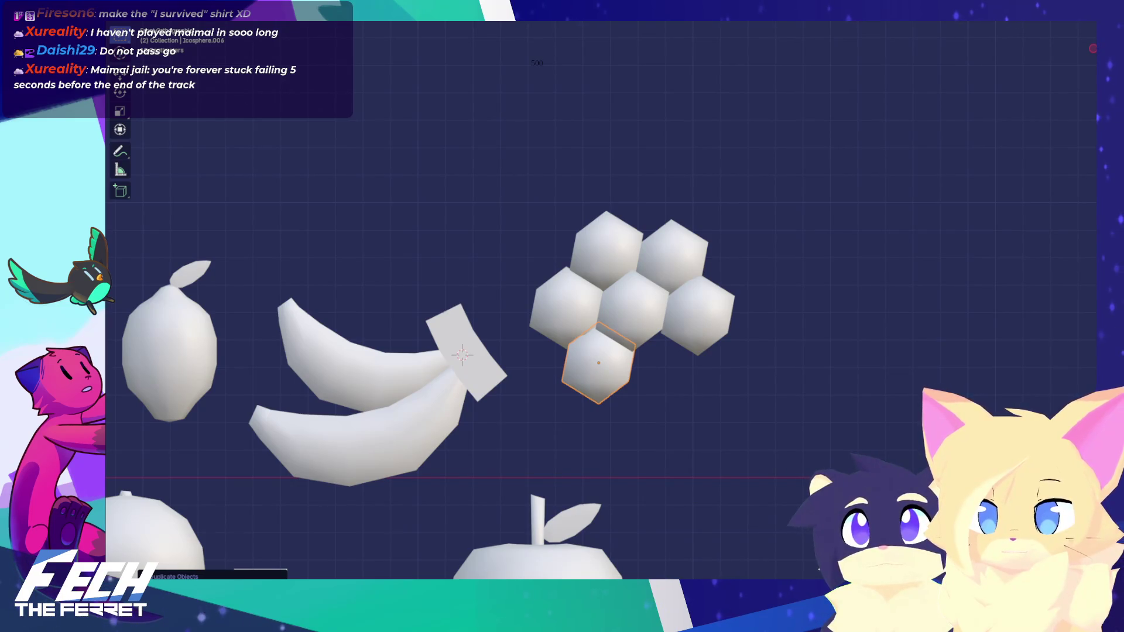
{"action": "key", "text": "shift+d"}
{"action": "key", "text": "Return"}
{"action": "key", "text": "KP_3"}
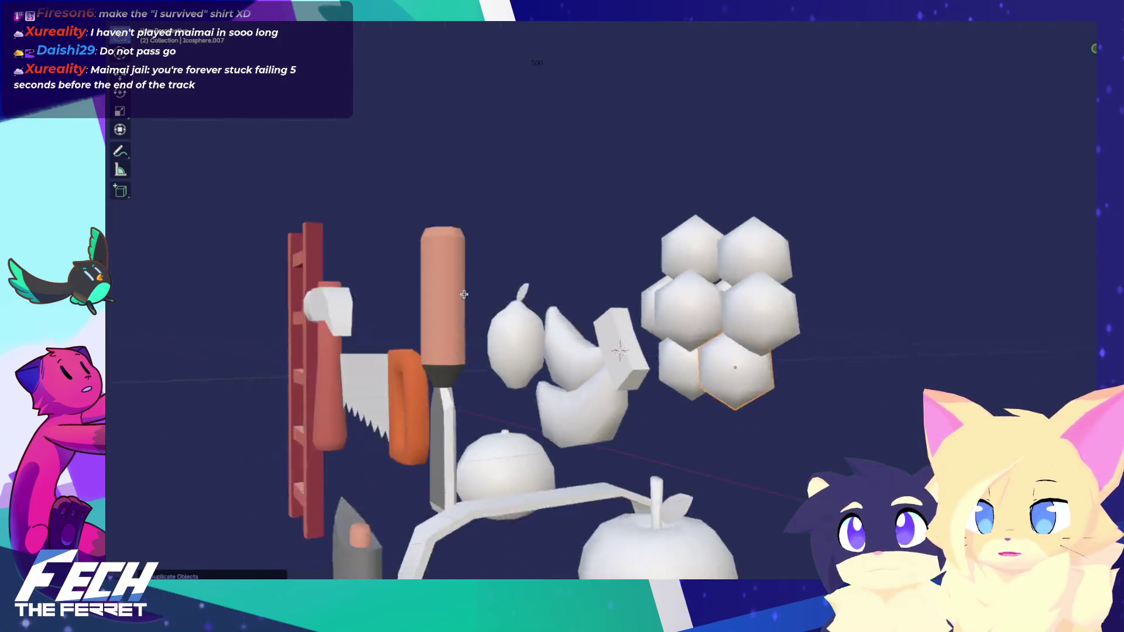
{"action": "mouse_move", "coordinate": [675, 367]}
{"action": "left_mouse_down"}
{"action": "mouse_move", "coordinate": [693, 367]}
{"action": "mouse_move", "coordinate": [673, 368]}
{"action": "left_mouse_up"}
{"action": "key", "text": "KP_1"}
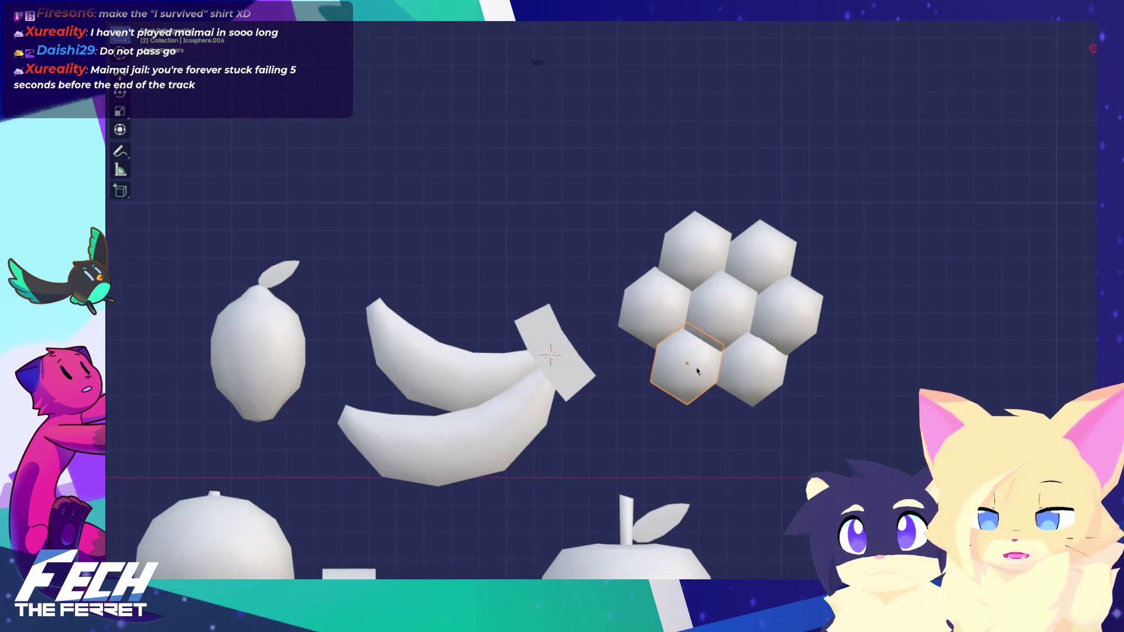
Step: Place a single final grape at the bottom of the bunch and align its depth
{"action": "key", "text": "shift+d"}
{"action": "left_click", "coordinate": [713, 427]}
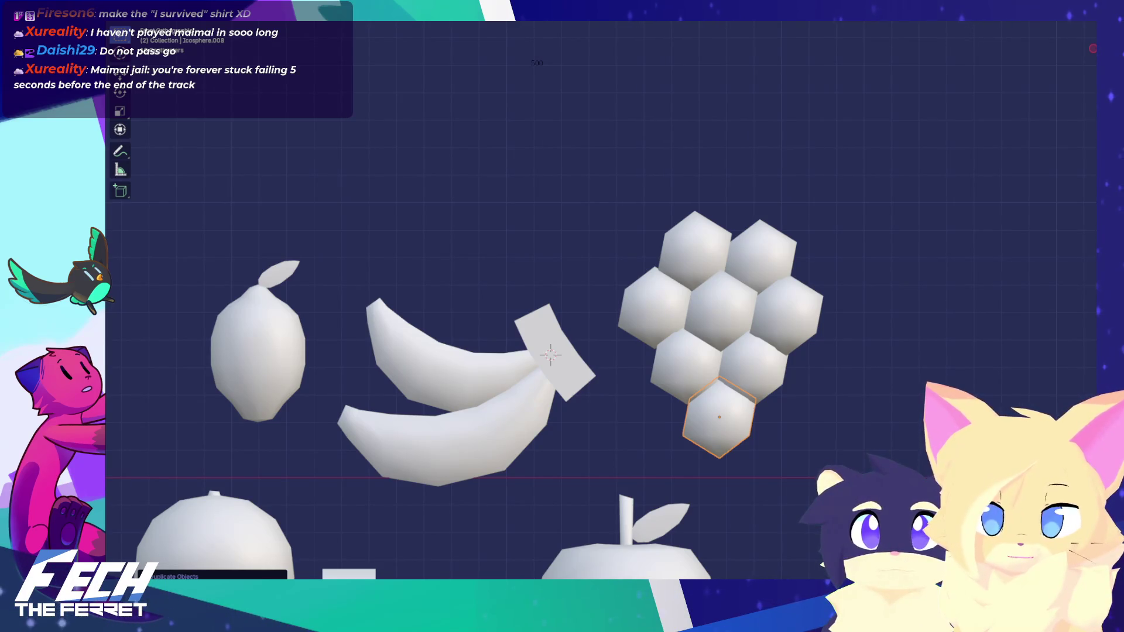
{"action": "key", "text": "KP_3"}
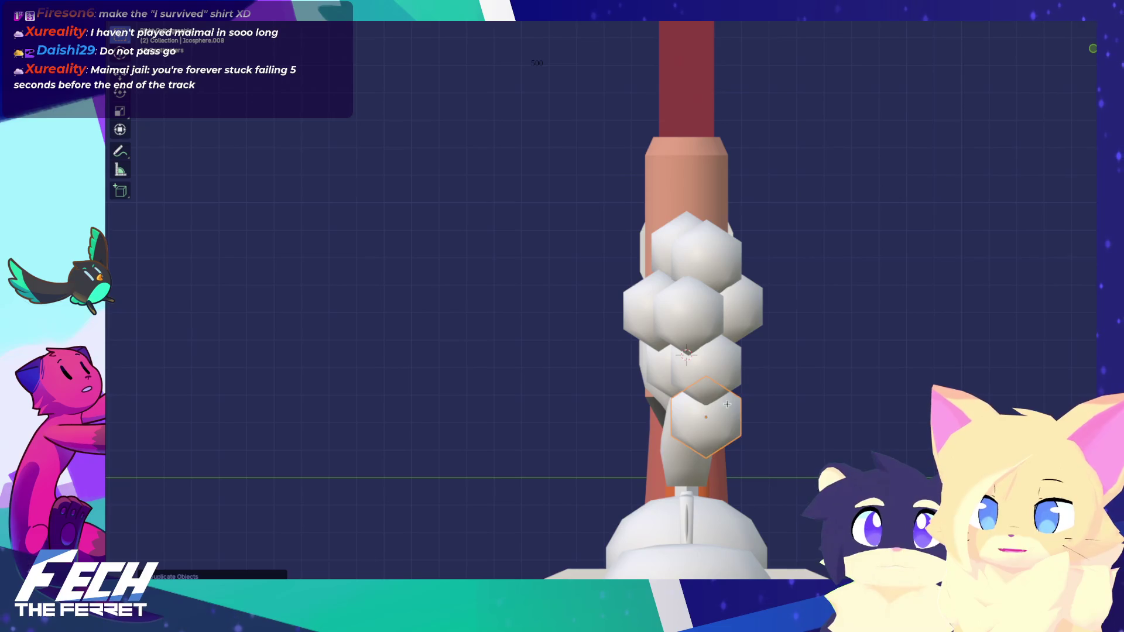
{"action": "left_click", "coordinate": [715, 410]}
{"action": "key", "text": "KP_1"}
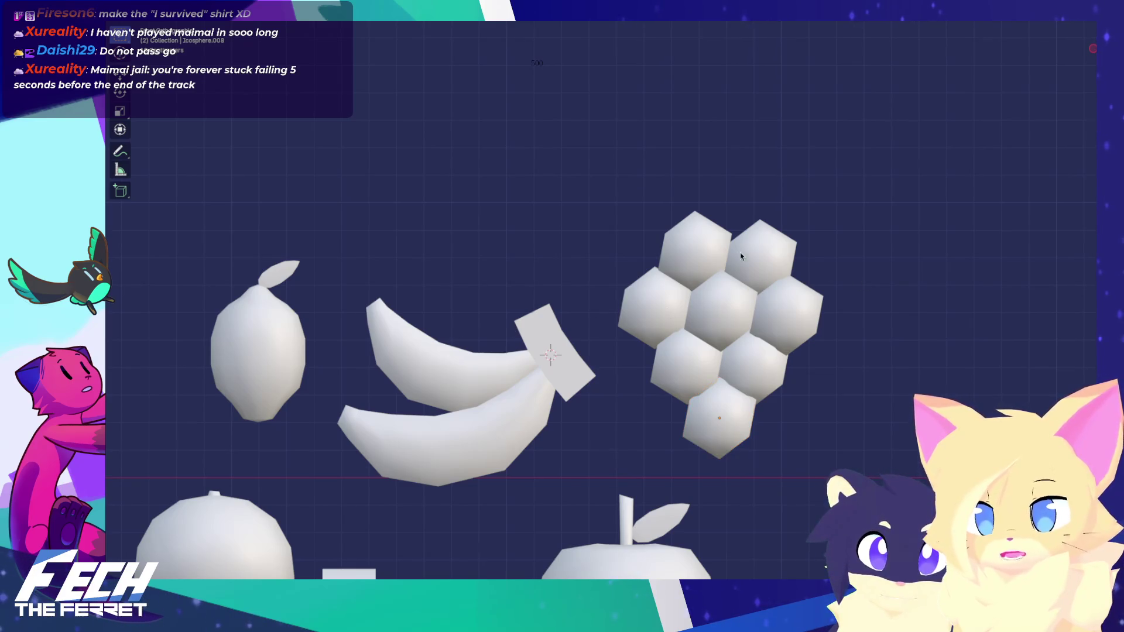
{"action": "mouse_move", "coordinate": [714, 254]}
{"action": "middle_mouse_down"}
{"action": "mouse_move", "coordinate": [691, 222]}
{"action": "mouse_move", "coordinate": [713, 267]}
{"action": "middle_mouse_up"}
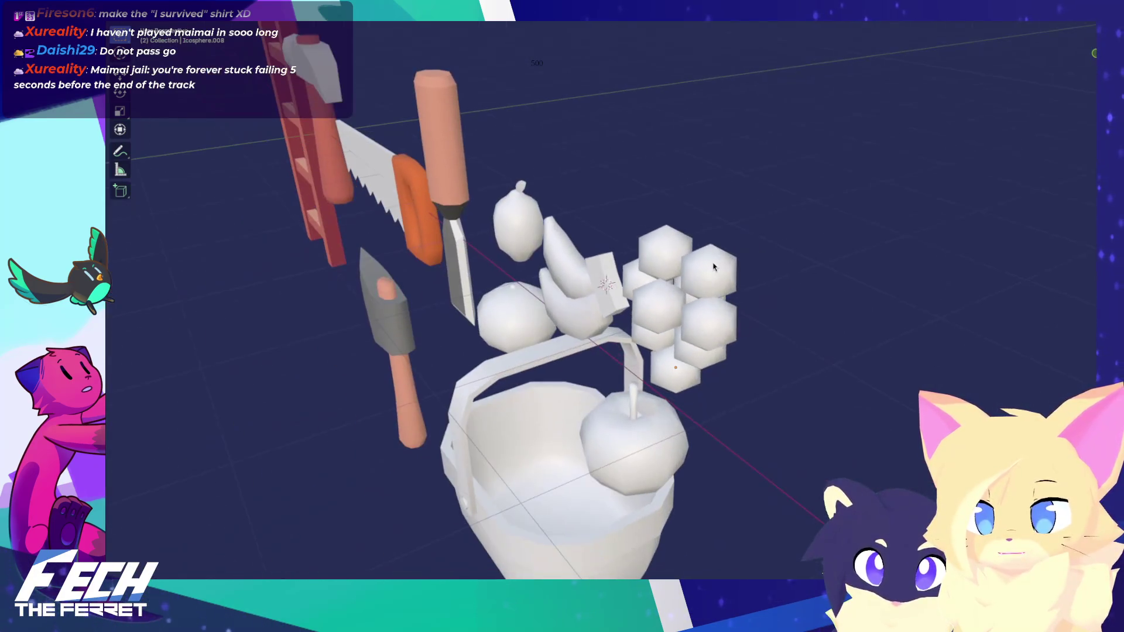
{"action": "left_click", "coordinate": [657, 293]}
{"action": "key", "text": "KP_1"}
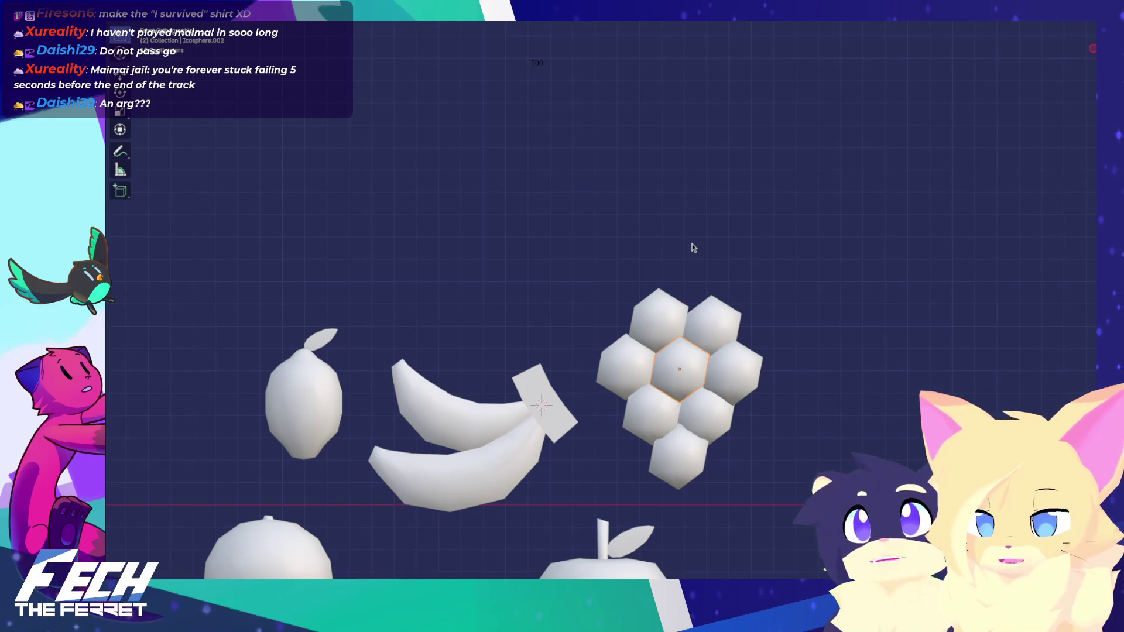
{"action": "key", "text": "shift+a"}
{"action": "left_click", "coordinate": [666, 332]}
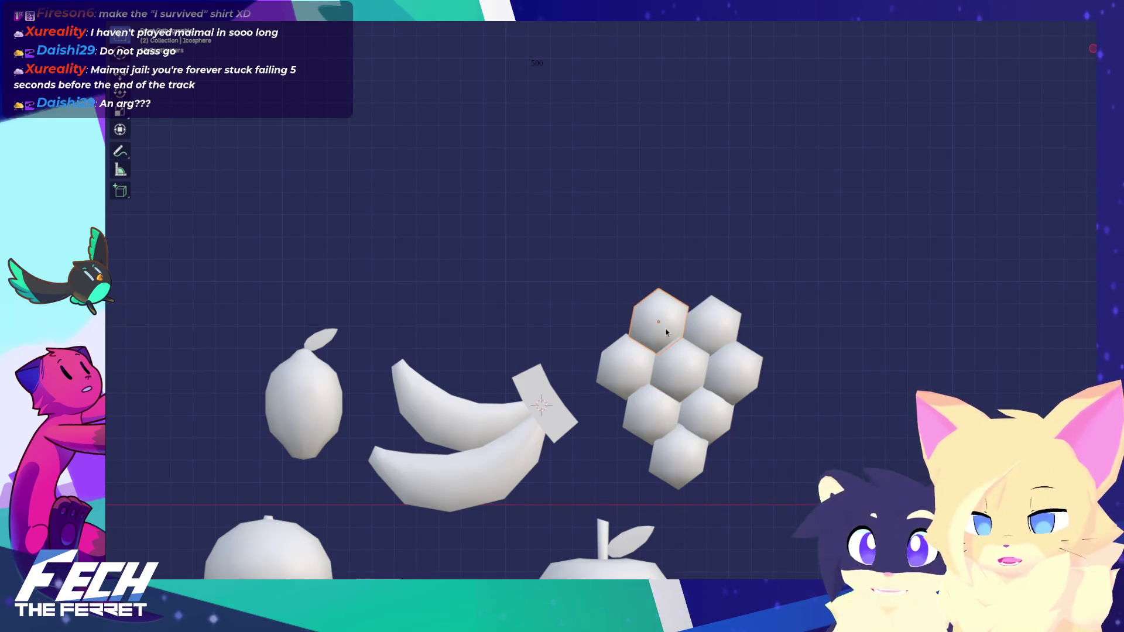
{"action": "left_click", "coordinate": [682, 344]}
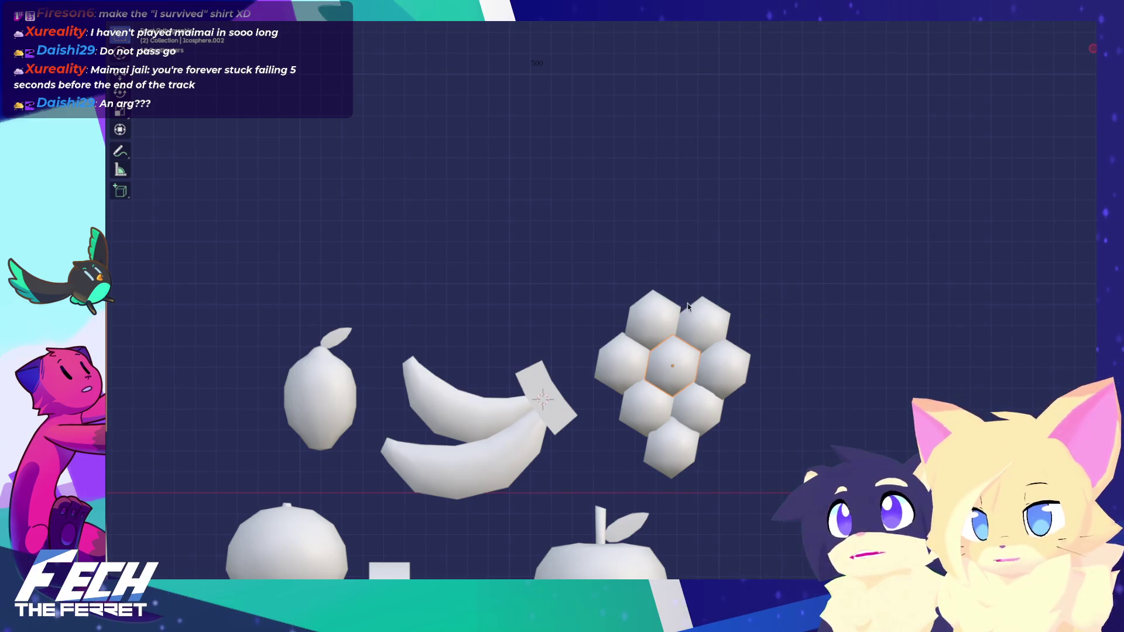
{"action": "key", "text": "shift+a"}
{"action": "mouse_move", "coordinate": [717, 288]}
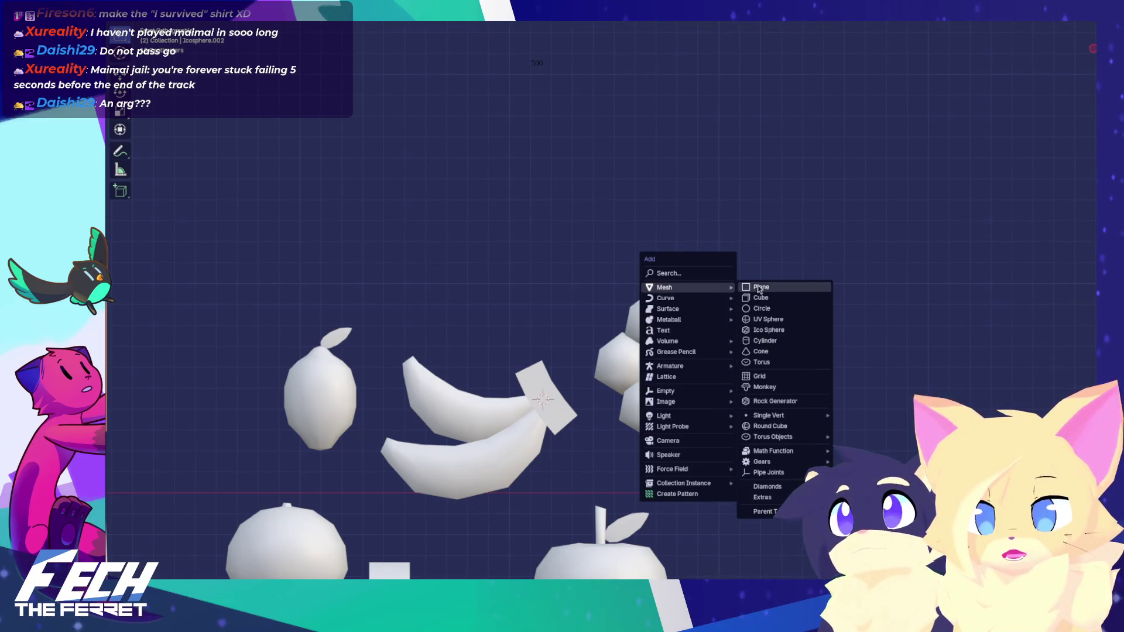
Step: Add a cube scaled to 0.2 at the banana stem and rotate it about 35°
{"action": "left_click", "coordinate": [760, 297]}
{"action": "type", "text": "s"}
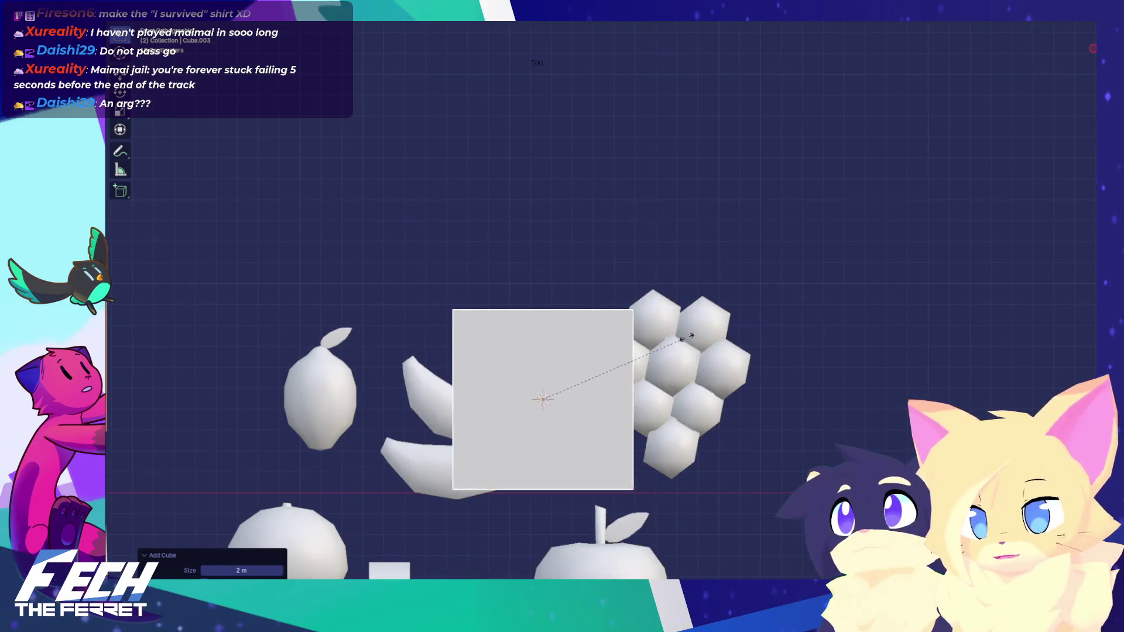
{"action": "type", "text": ".2"}
{"action": "key", "text": "Return"}
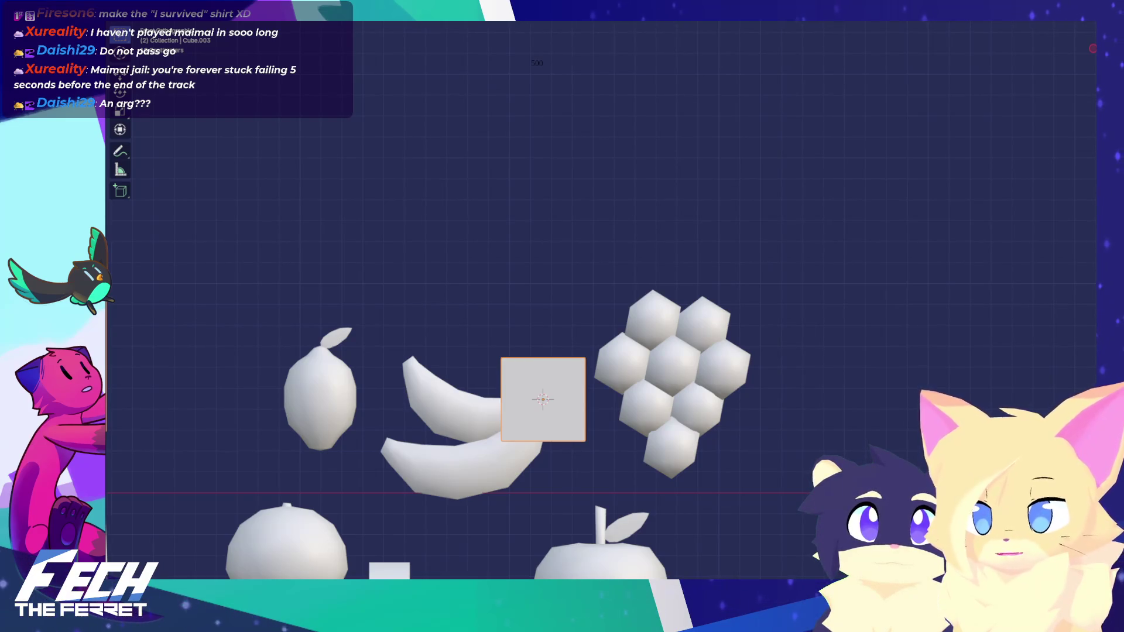
{"action": "key", "text": "r"}
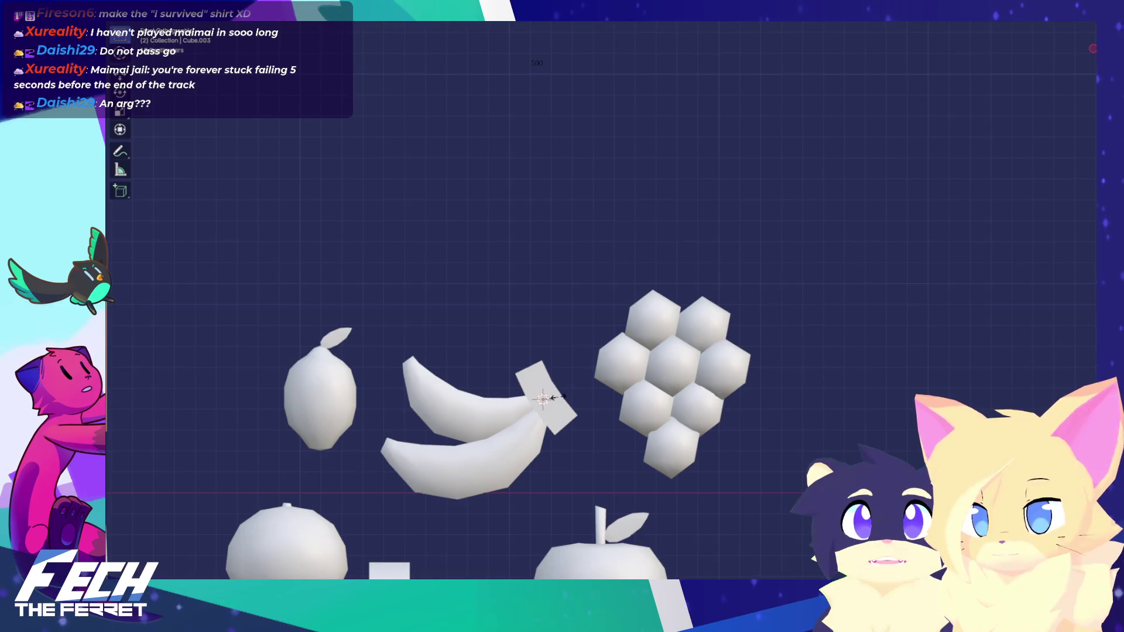
{"action": "right_click", "coordinate": [620, 375]}
{"action": "key", "text": "ctrl+z"}
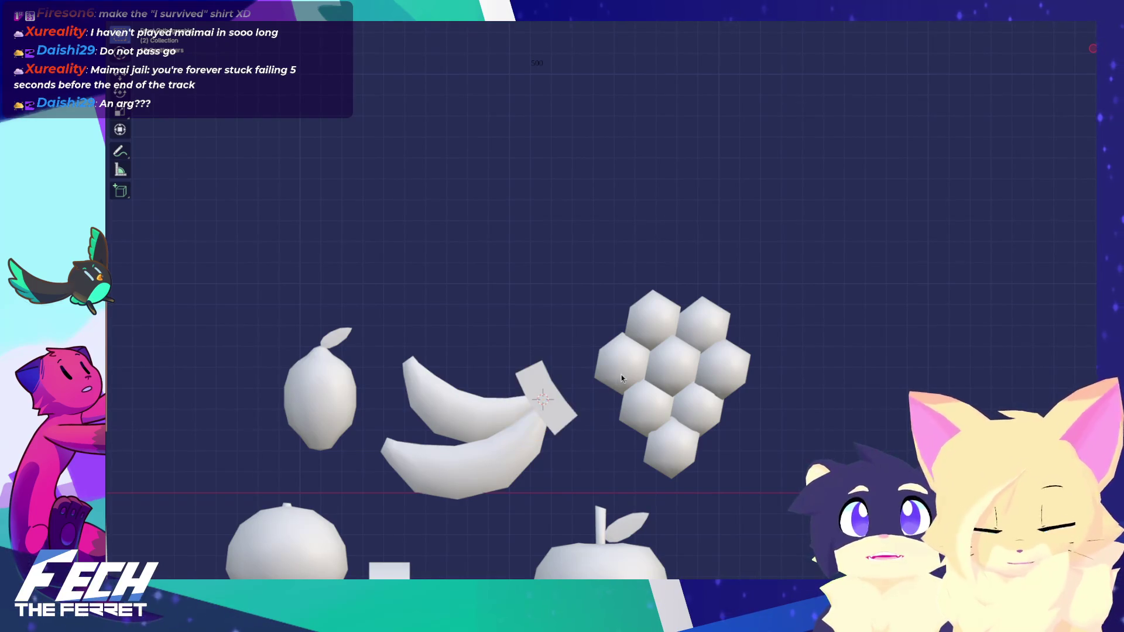
Step: Add a 6-vertex cylinder between bananas and grapes and shrink it to a small block
{"action": "key", "text": "shift+a"}
{"action": "mouse_move", "coordinate": [620, 375]}
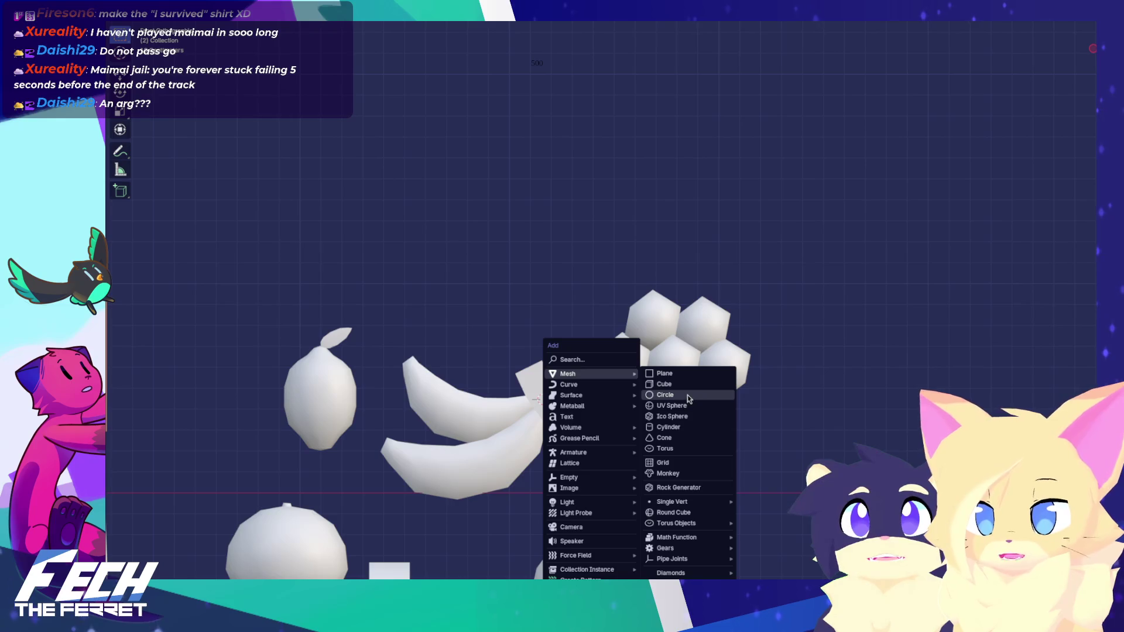
{"action": "left_click", "coordinate": [679, 427]}
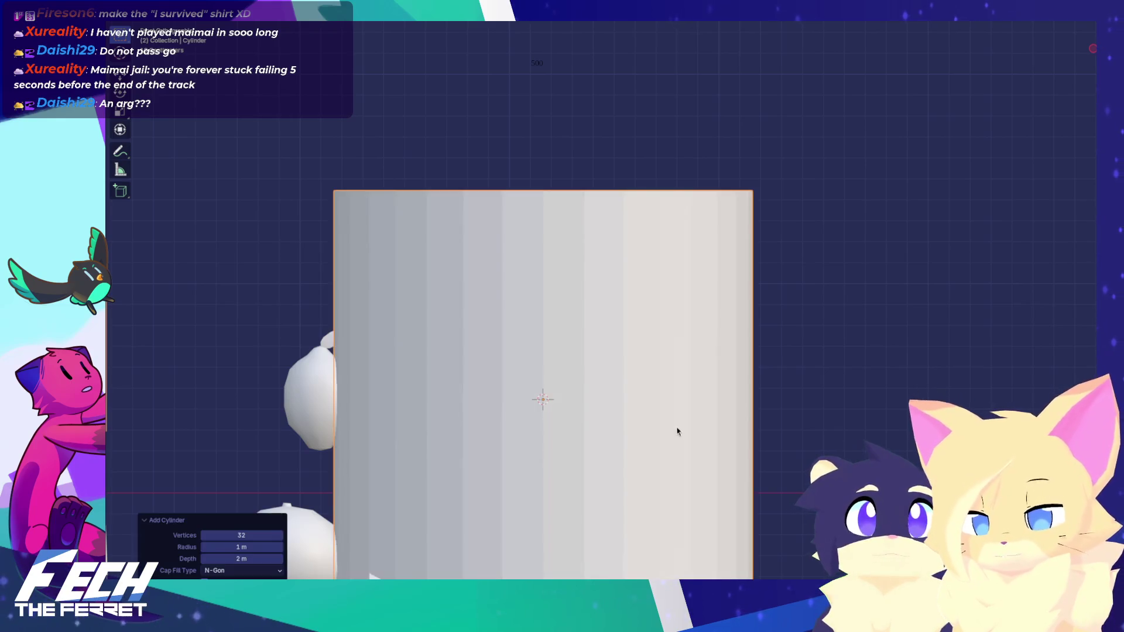
{"action": "left_click", "coordinate": [256, 538]}
{"action": "type", "text": "4"}
{"action": "key", "text": "Return"}
{"action": "left_click", "coordinate": [280, 539]}
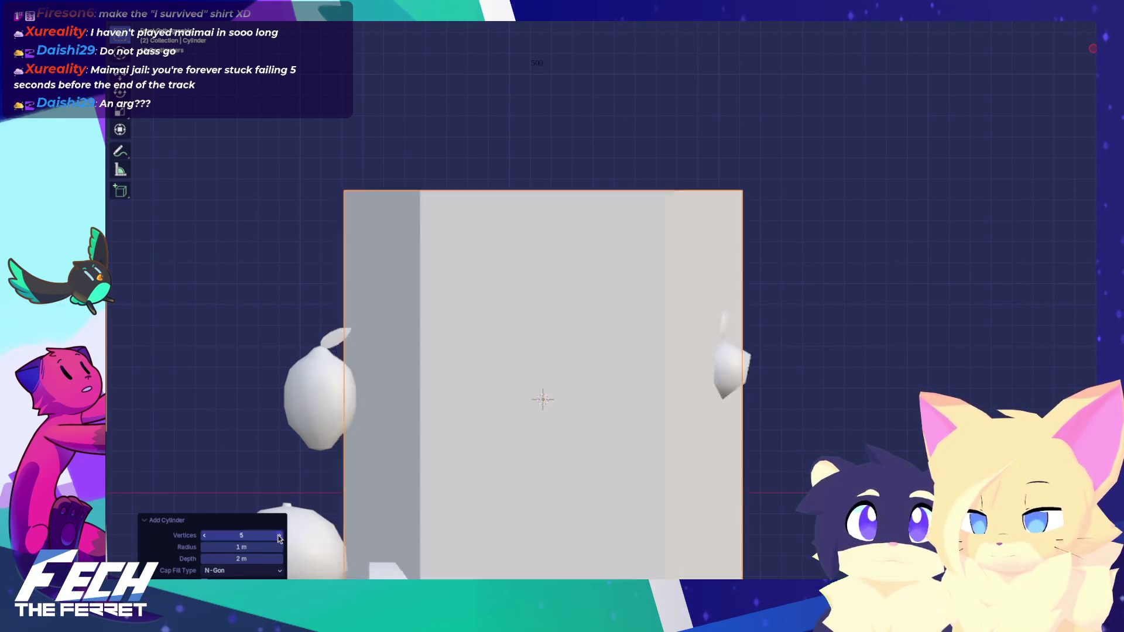
{"action": "left_click", "coordinate": [279, 538]}
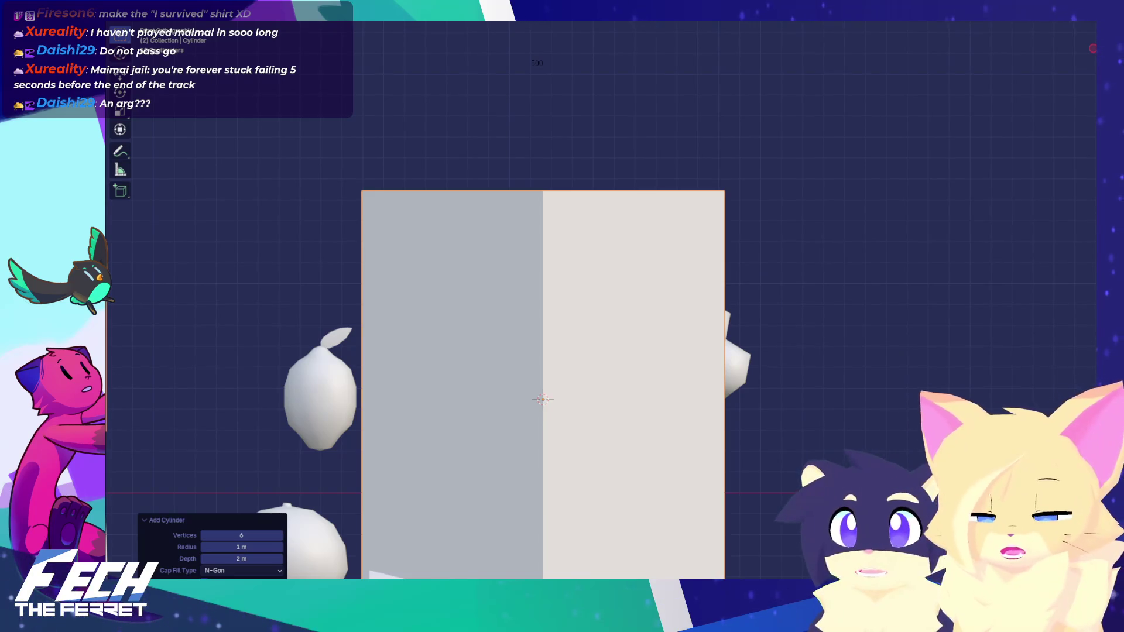
{"action": "left_click", "coordinate": [604, 379]}
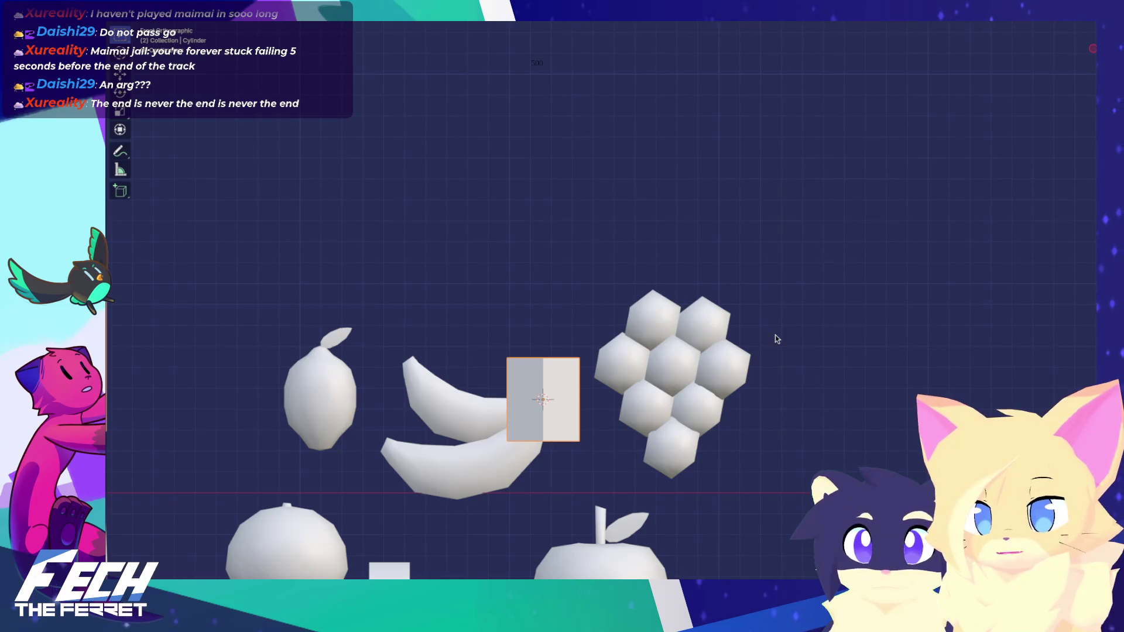
Step: Rotate the square plane near the bananas and select the small block atop the grapes
{"action": "key", "text": "r"}
{"action": "left_click", "coordinate": [665, 295]}
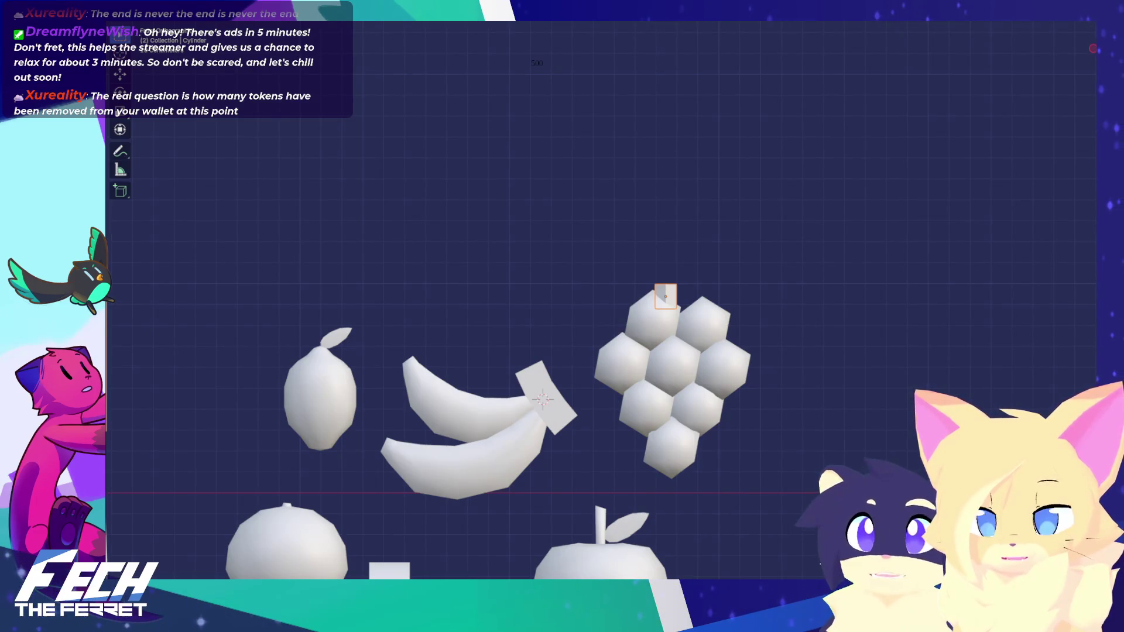
Step: Move the block onto the grapes and scale its top vertices down to taper it
{"action": "key", "text": "g"}
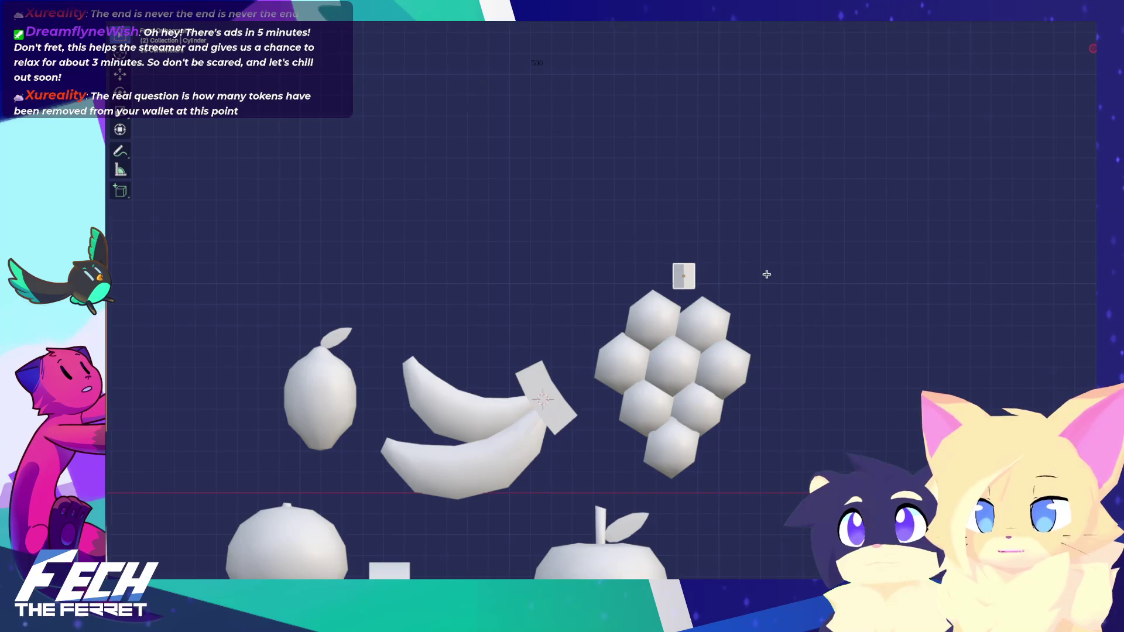
{"action": "left_click", "coordinate": [755, 319]}
{"action": "key", "text": "Tab"}
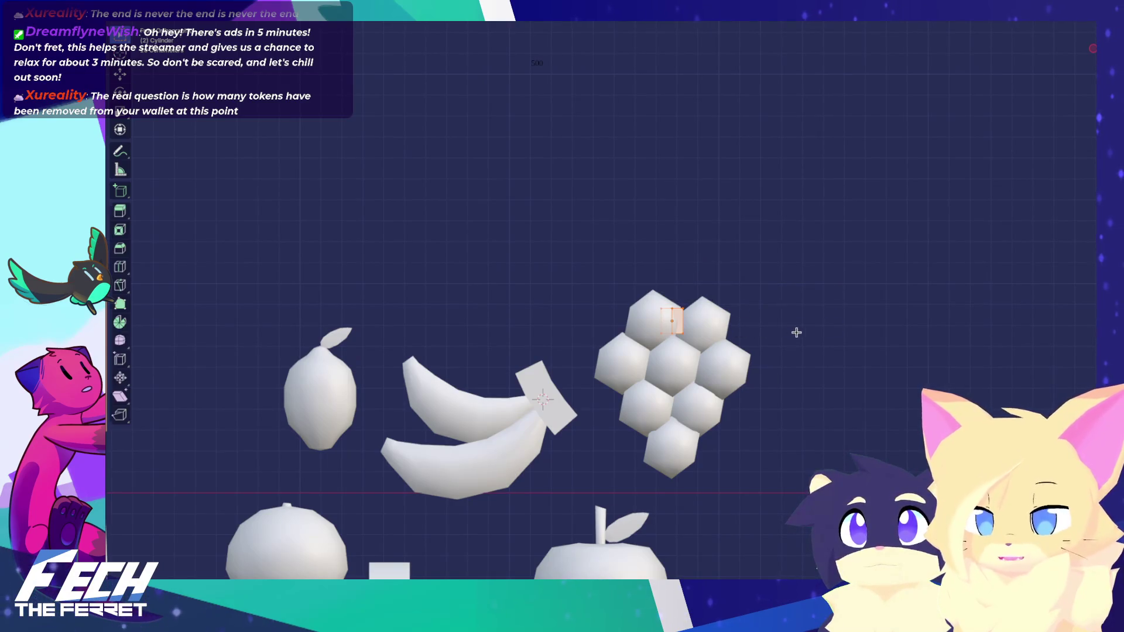
{"action": "scroll", "coordinate": [724, 239], "scroll_direction": "up", "scroll_amount": 3}
{"action": "key", "text": "alt+a"}
{"action": "key", "text": "b"}
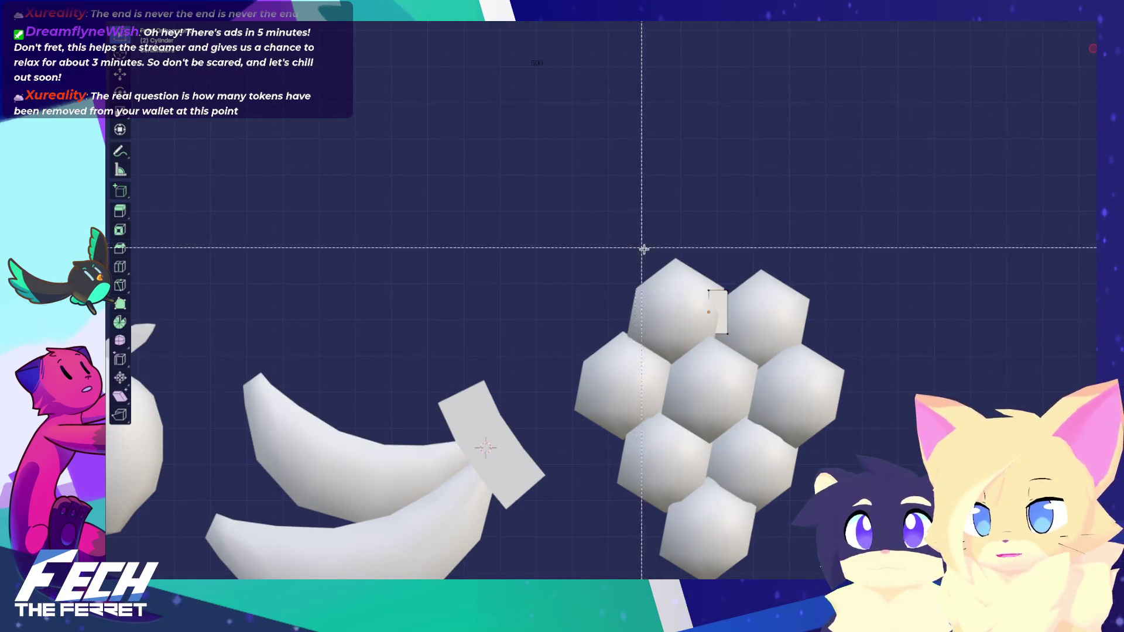
{"action": "left_click_drag", "start_coordinate": [642, 248], "coordinate": [810, 291]}
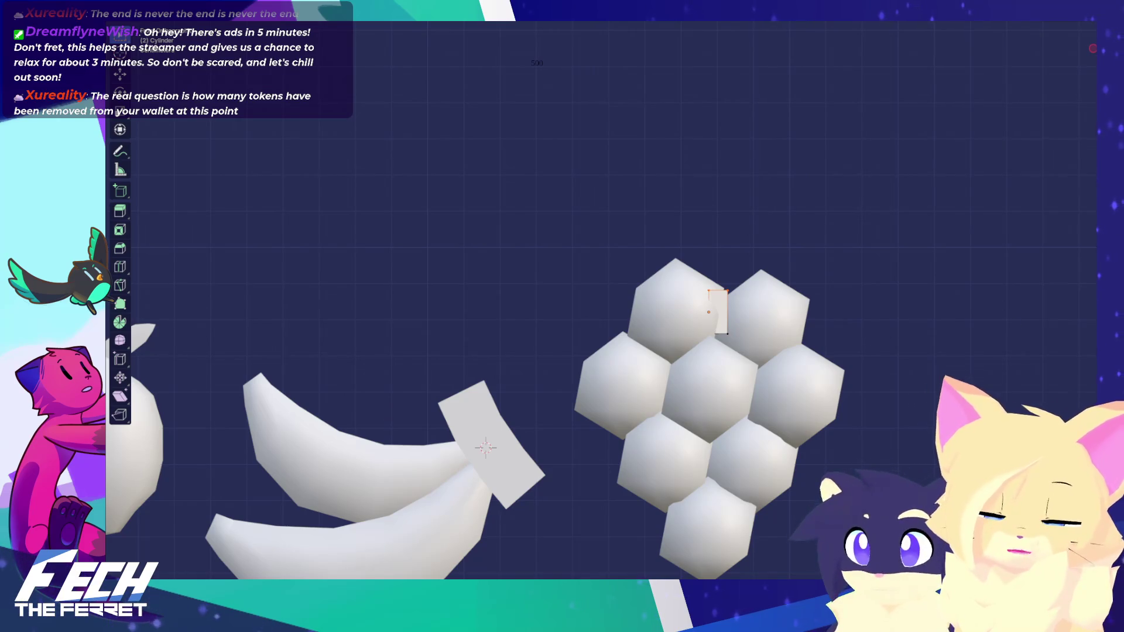
{"action": "key", "text": "s"}
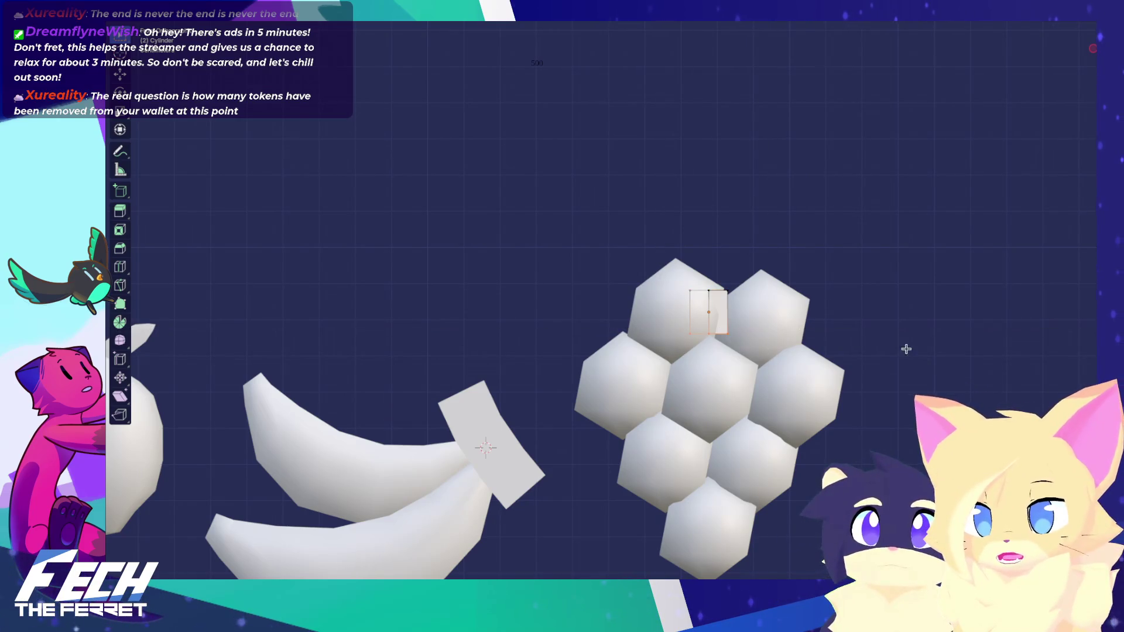
{"action": "left_click", "coordinate": [834, 351]}
Step: Select the whole stem and extrude it upward well above the top grapes
{"action": "key", "text": "KP_1"}
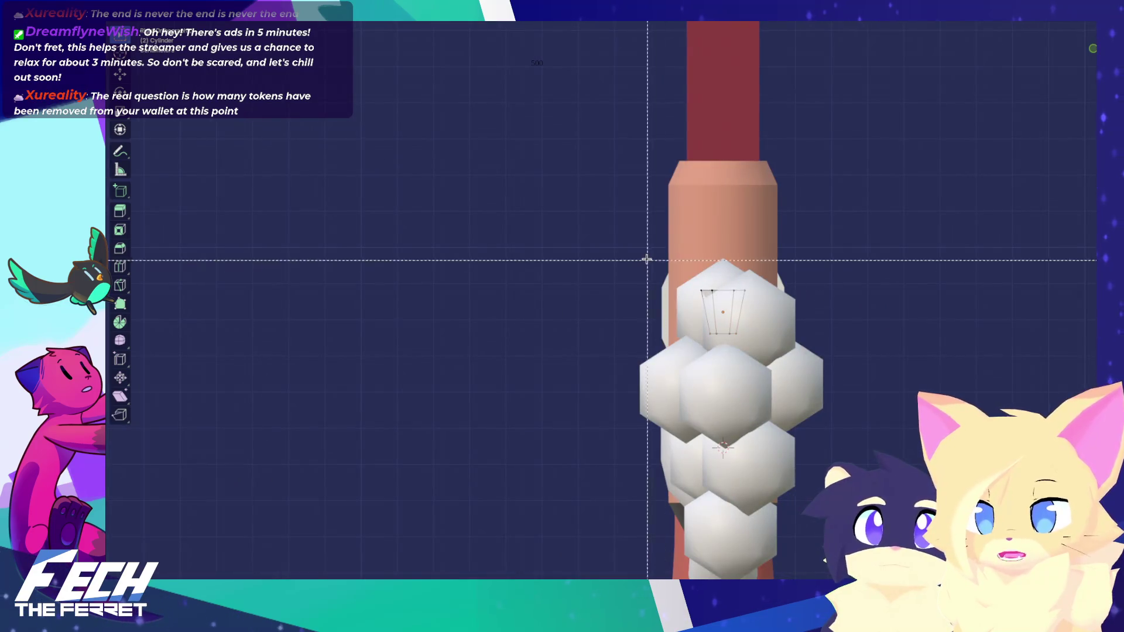
{"action": "key", "text": "shift+z"}
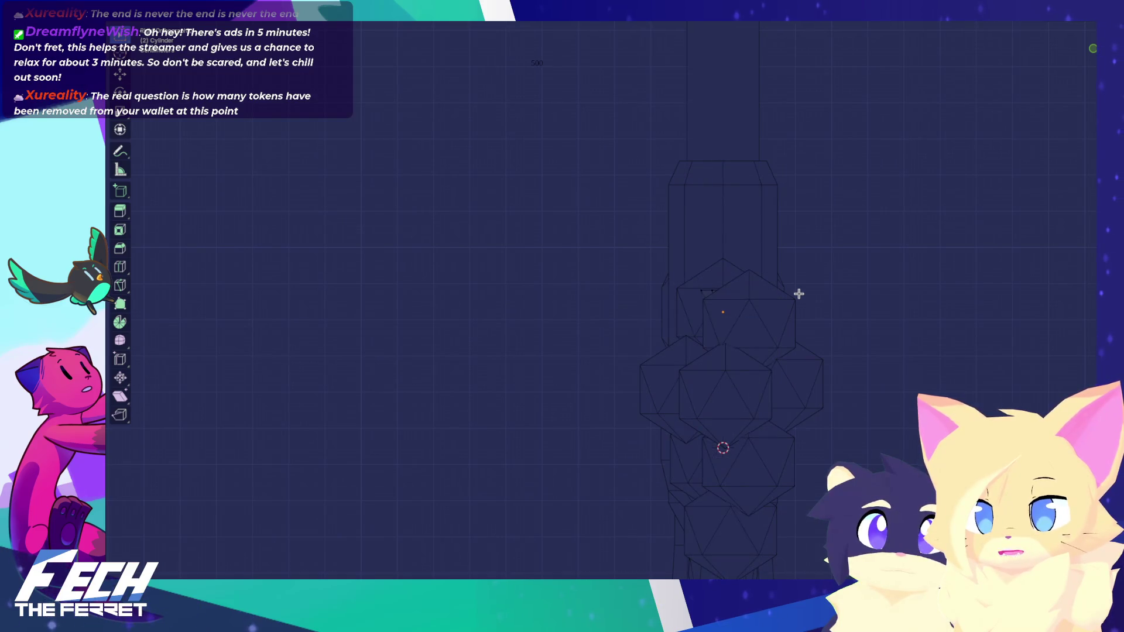
{"action": "key", "text": "shift+z"}
{"action": "key", "text": "KP_7"}
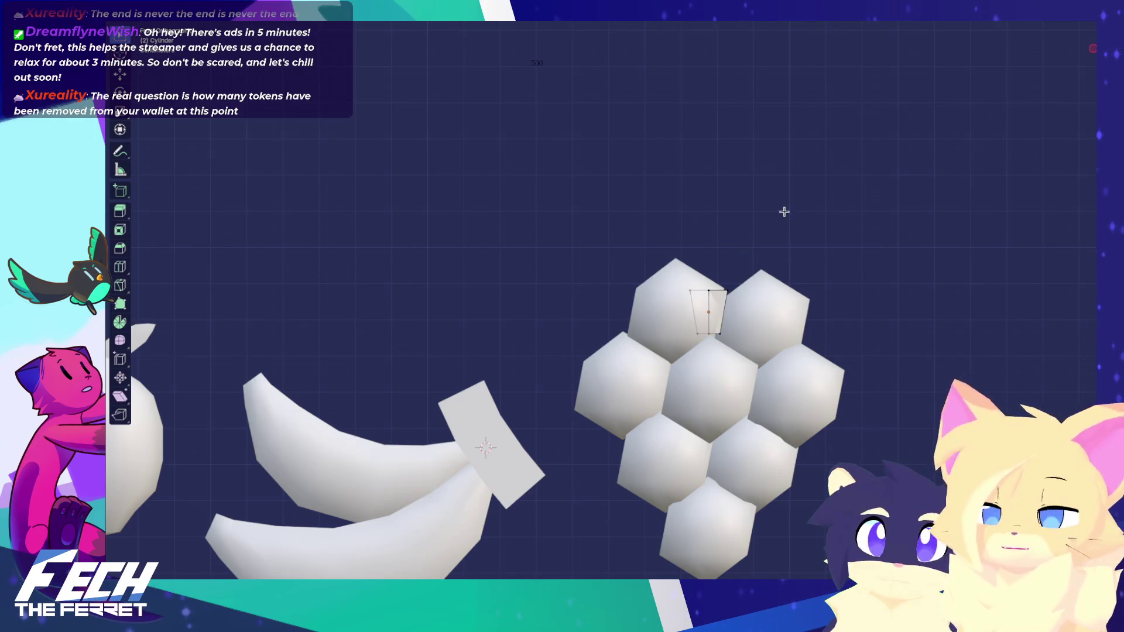
{"action": "left_click_drag", "start_coordinate": [650, 249], "coordinate": [749, 304]}
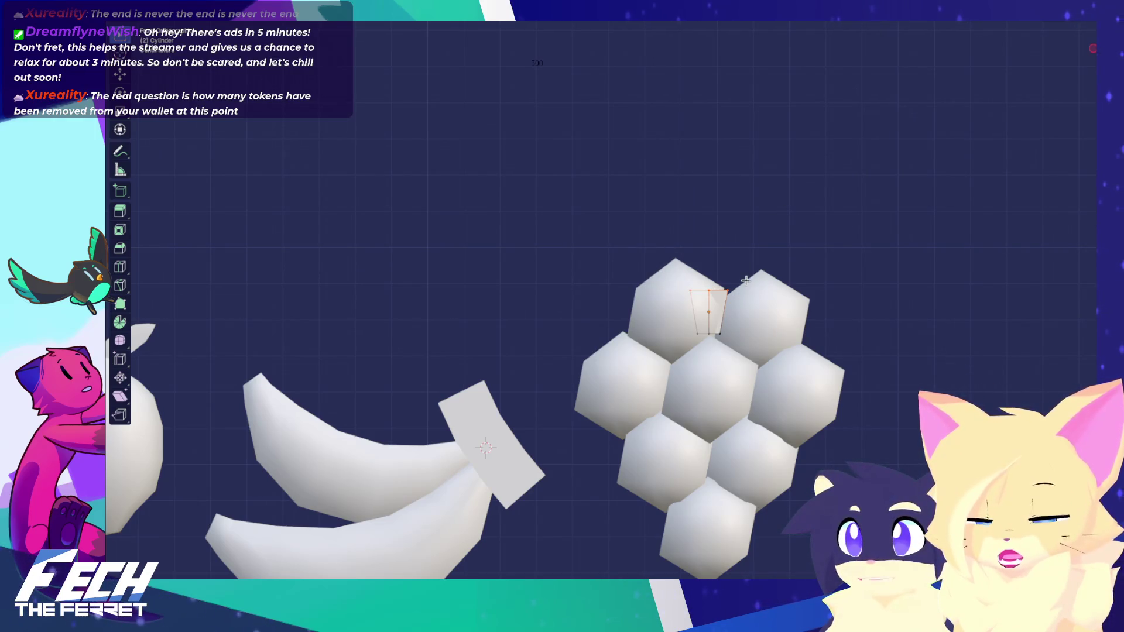
{"action": "key", "text": "e"}
{"action": "left_click", "coordinate": [736, 218]}
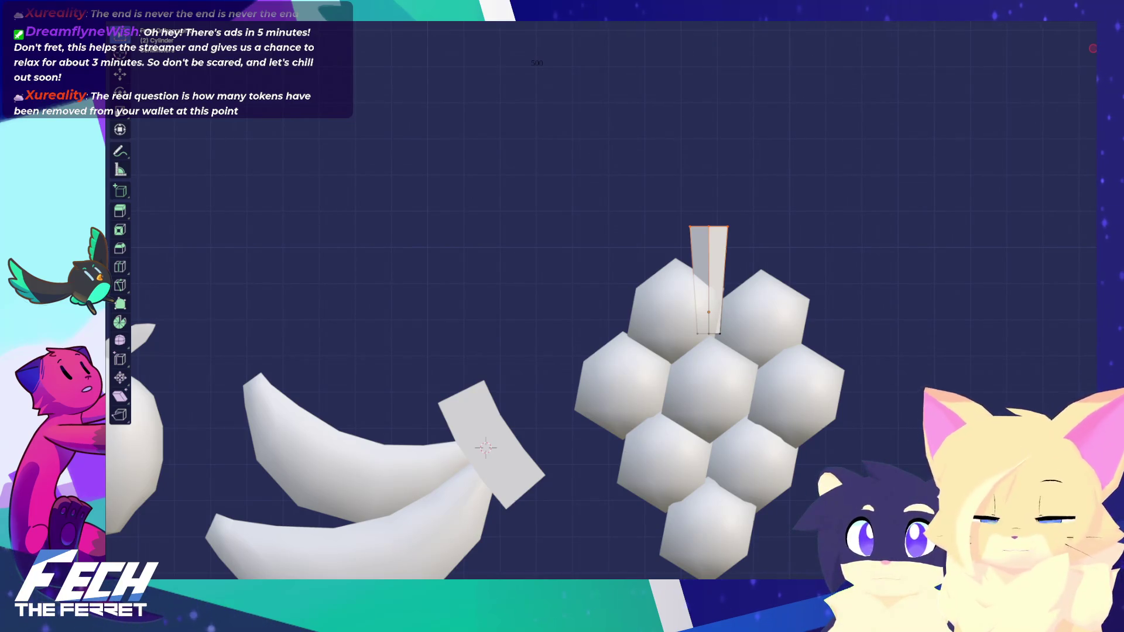
{"action": "key", "text": "Tab"}
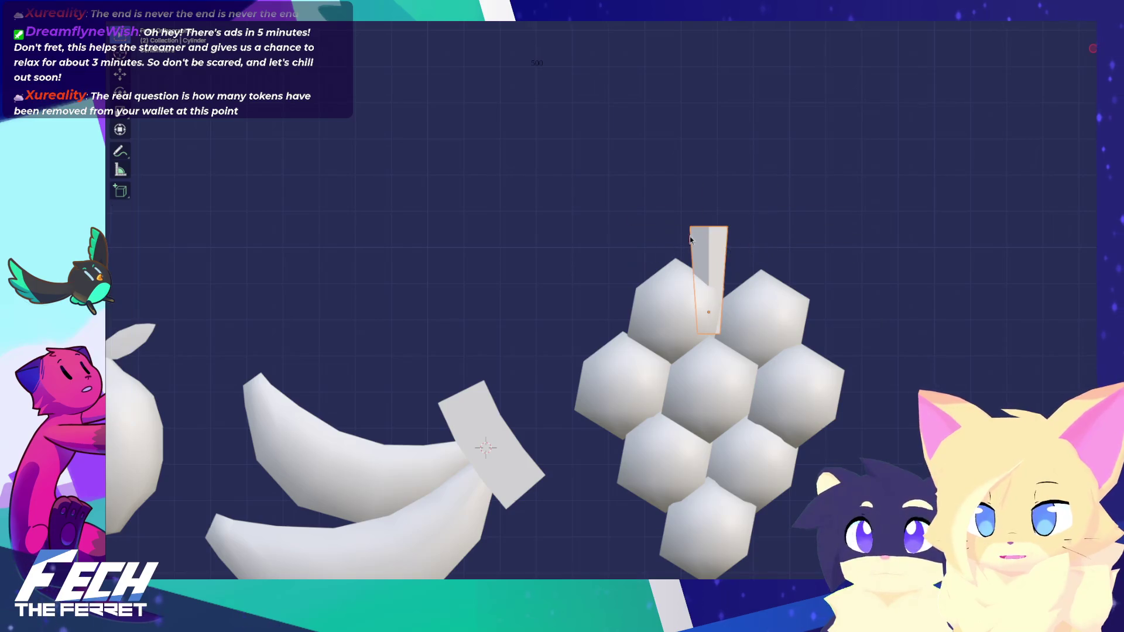
Step: Smooth-shade the grape stem and nudge it right to centre it on the cluster
{"action": "right_click", "coordinate": [690, 240]}
{"action": "left_click", "coordinate": [703, 237]}
{"action": "key", "text": "KP_3"}
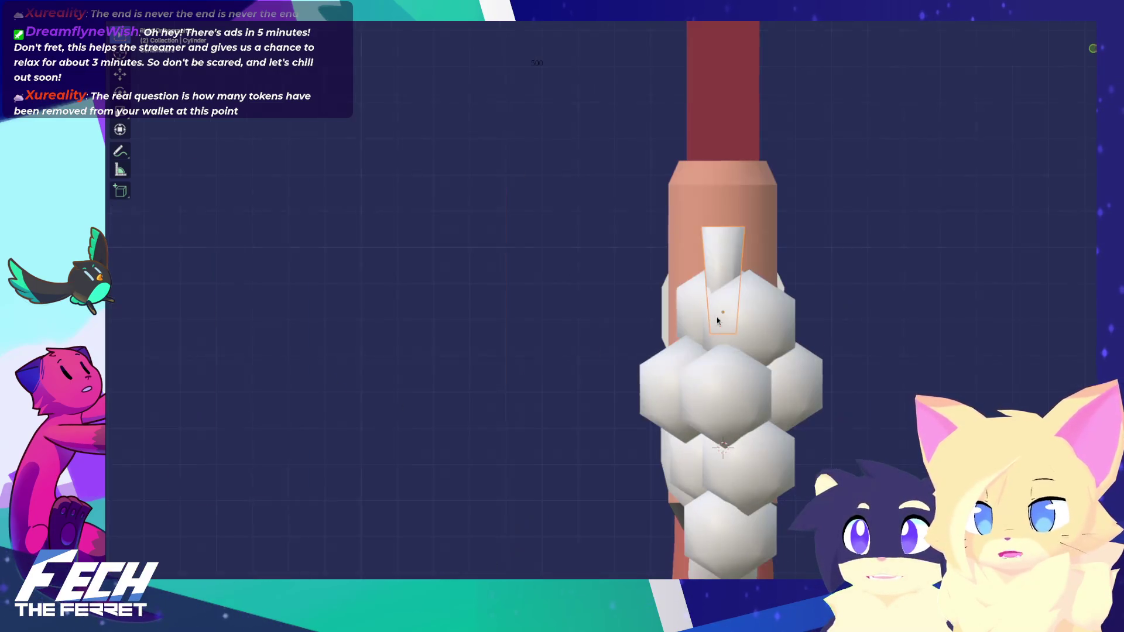
{"action": "key", "text": "KP_1"}
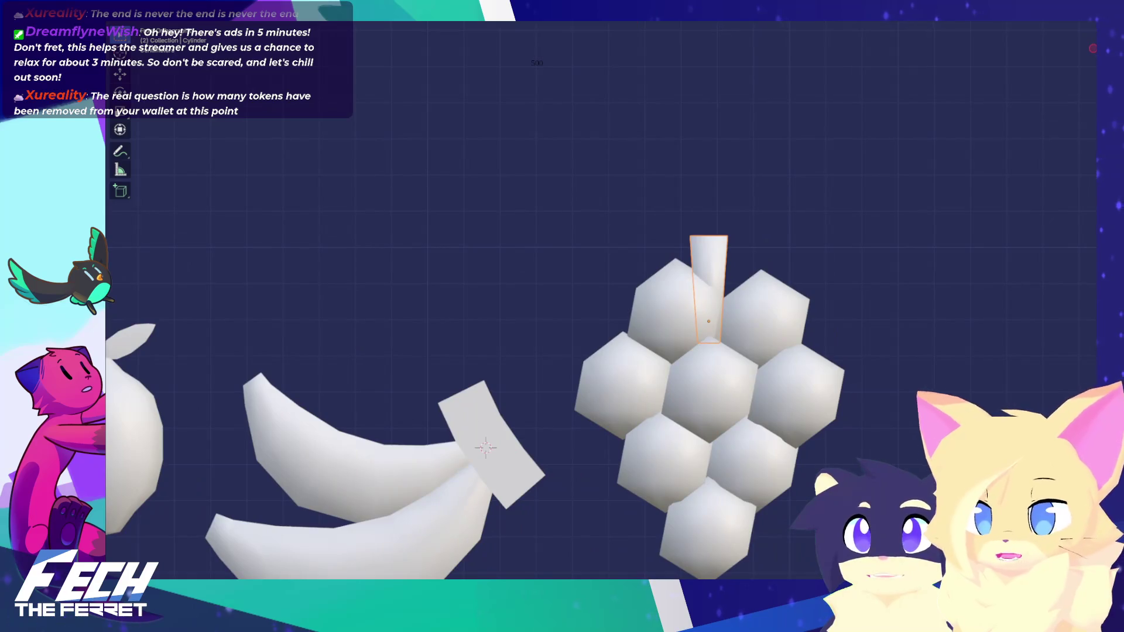
{"action": "key", "text": "g"}
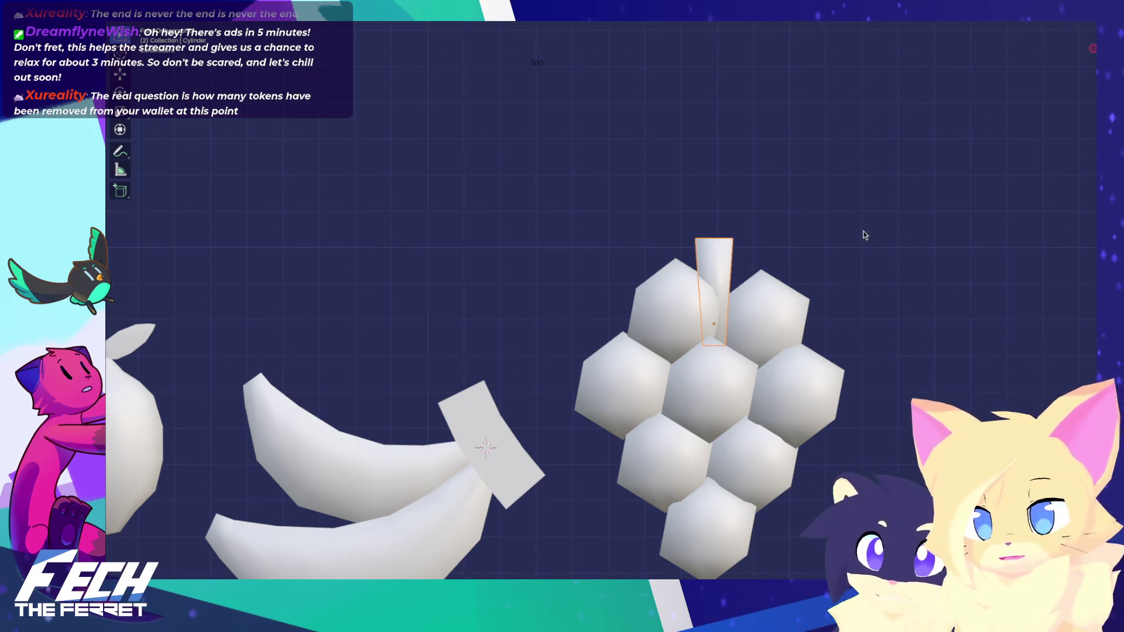
{"action": "mouse_move", "coordinate": [780, 258]}
{"action": "middle_mouse_down"}
{"action": "mouse_move", "coordinate": [621, 306]}
{"action": "mouse_move", "coordinate": [752, 369]}
{"action": "middle_mouse_up"}
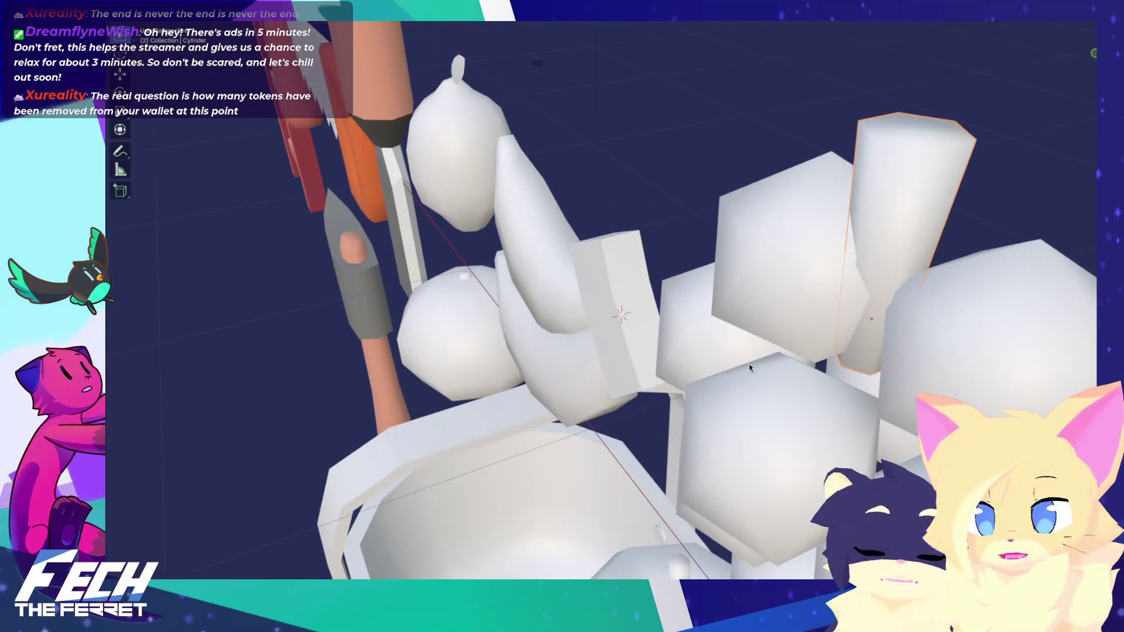
Step: Pull one grape down-left into the cluster, checking it from side views
{"action": "key", "text": "KP_1"}
{"action": "left_click", "coordinate": [756, 382]}
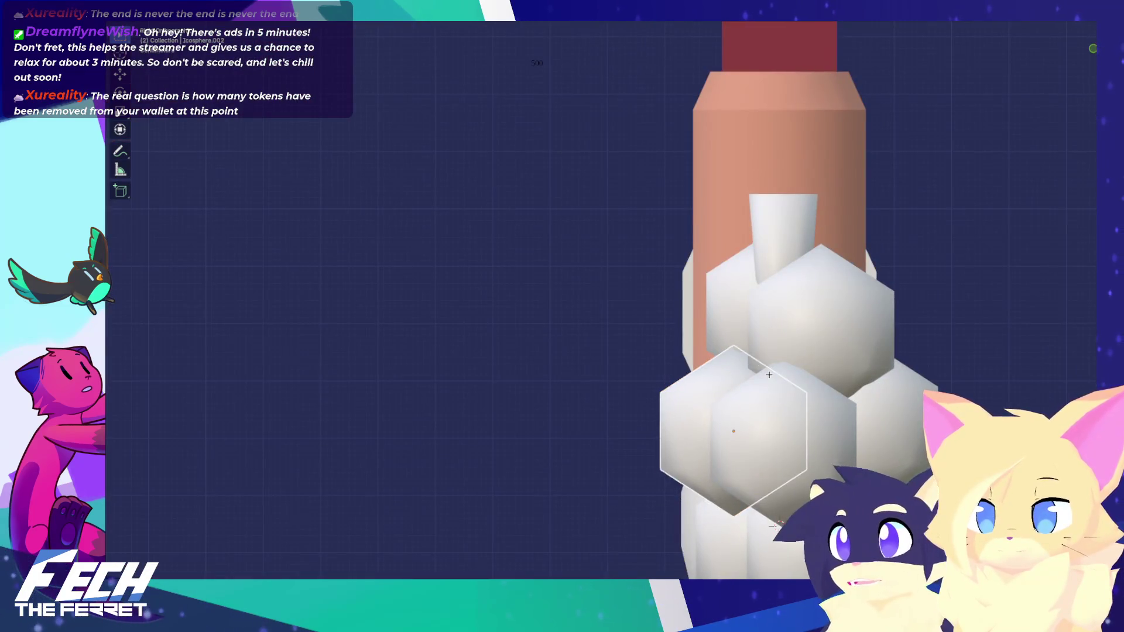
{"action": "left_click", "coordinate": [848, 388]}
{"action": "key", "text": "KP_3"}
{"action": "middle_click_drag", "start_coordinate": [748, 388], "coordinate": [727, 304]}
{"action": "key", "text": "KP_3"}
{"action": "left_click", "coordinate": [793, 311]}
{"action": "left_click_drag", "start_coordinate": [794, 310], "coordinate": [780, 327]}
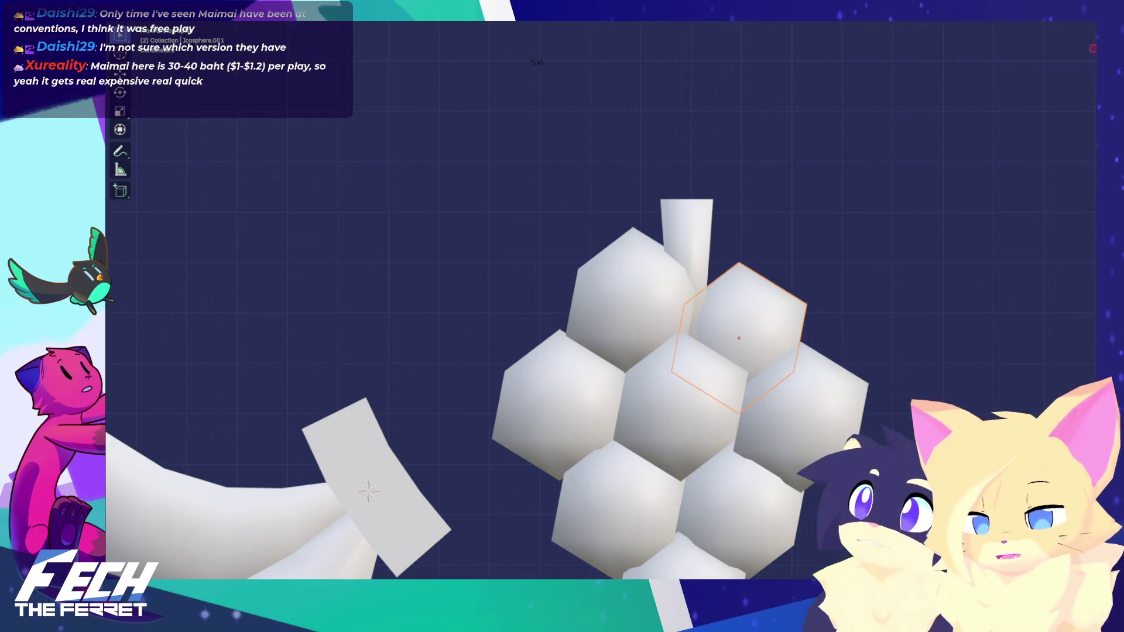
Step: Inspect the lower grapes from several angles and select the lower-left grape
{"action": "mouse_move", "coordinate": [714, 316]}
{"action": "middle_mouse_down"}
{"action": "mouse_move", "coordinate": [546, 374]}
{"action": "mouse_move", "coordinate": [562, 351]}
{"action": "mouse_move", "coordinate": [534, 326]}
{"action": "mouse_move", "coordinate": [478, 325]}
{"action": "middle_mouse_up"}
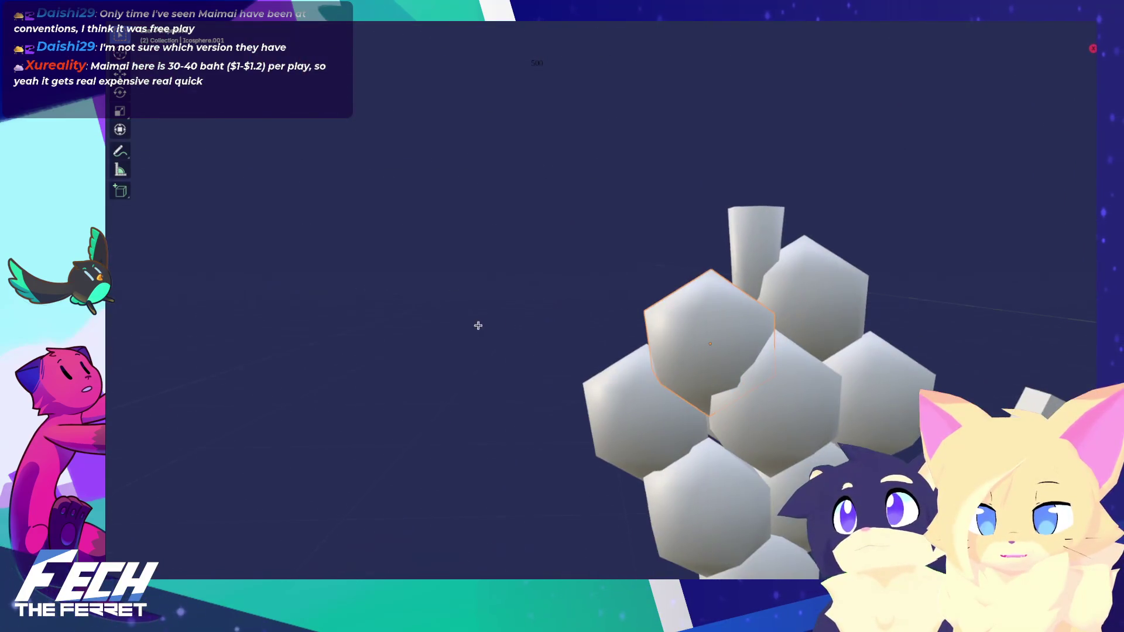
{"action": "left_click", "coordinate": [718, 492]}
{"action": "key", "text": "KP_7"}
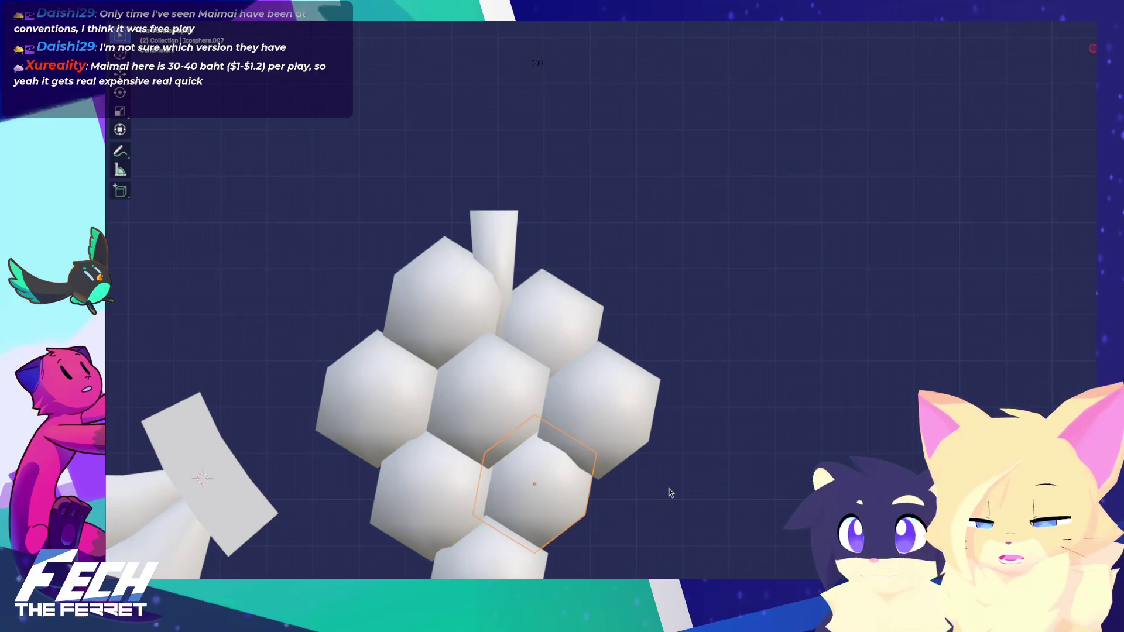
{"action": "mouse_move", "coordinate": [670, 493]}
{"action": "middle_mouse_down"}
{"action": "mouse_move", "coordinate": [597, 476]}
{"action": "mouse_move", "coordinate": [763, 491]}
{"action": "middle_mouse_up"}
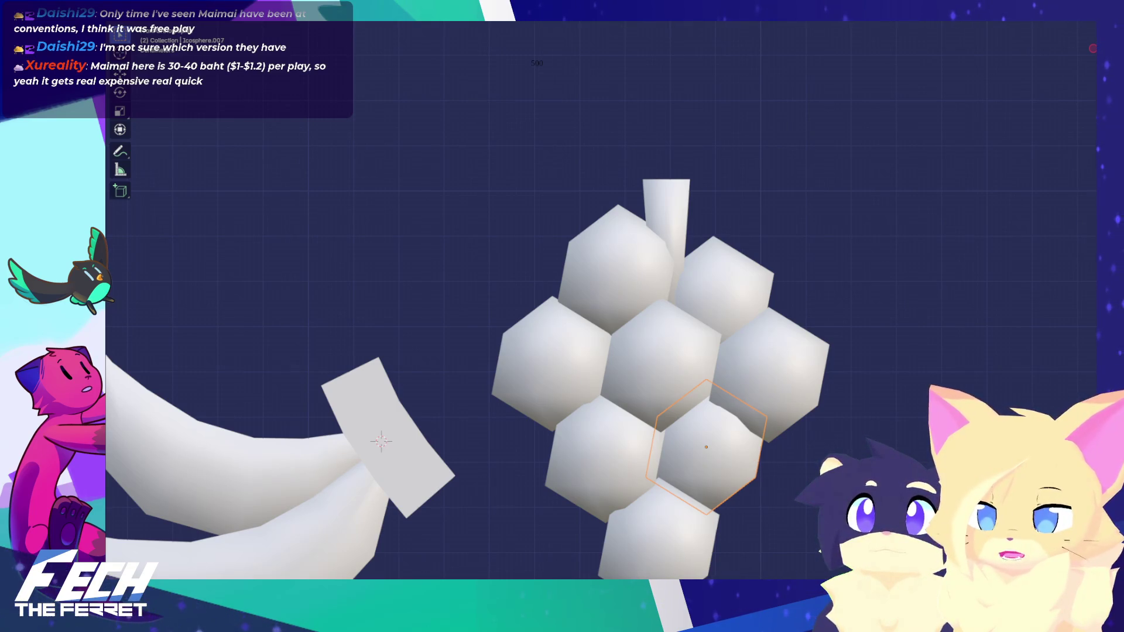
{"action": "left_click", "coordinate": [597, 462]}
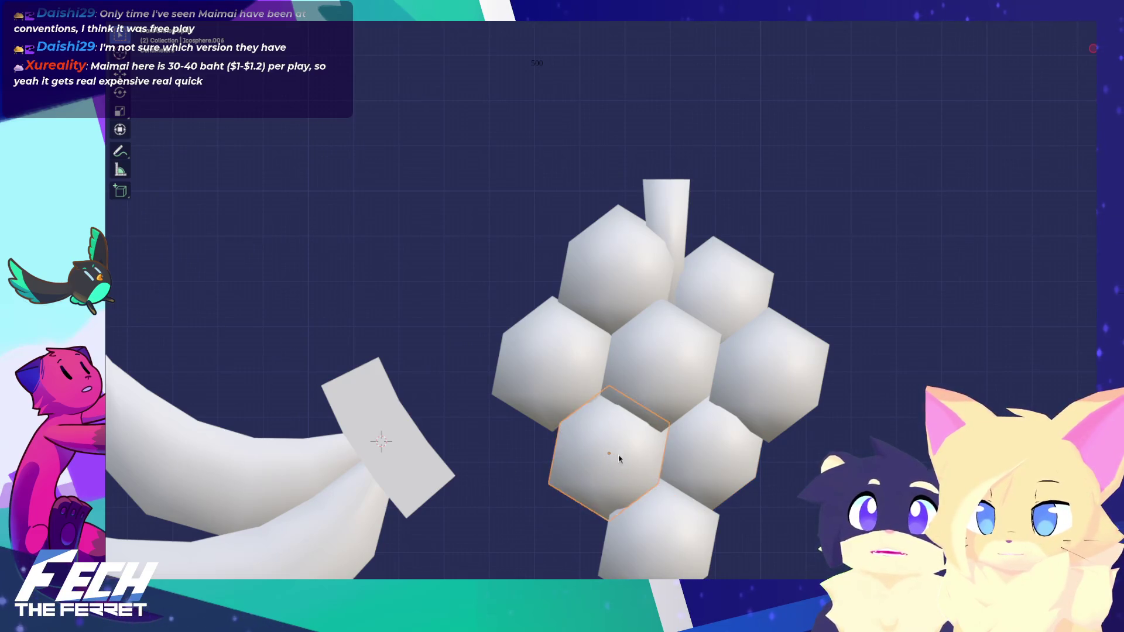
{"action": "scroll", "coordinate": [690, 422], "scroll_direction": "down", "scroll_amount": 15}
{"action": "mouse_move", "coordinate": [690, 422]}
{"action": "middle_mouse_down"}
{"action": "mouse_move", "coordinate": [424, 392]}
{"action": "mouse_move", "coordinate": [460, 432]}
{"action": "mouse_move", "coordinate": [679, 419]}
{"action": "mouse_move", "coordinate": [632, 441]}
{"action": "mouse_move", "coordinate": [606, 381]}
{"action": "mouse_move", "coordinate": [544, 404]}
{"action": "mouse_move", "coordinate": [476, 389]}
{"action": "mouse_move", "coordinate": [486, 371]}
{"action": "mouse_move", "coordinate": [570, 372]}
{"action": "middle_mouse_up"}
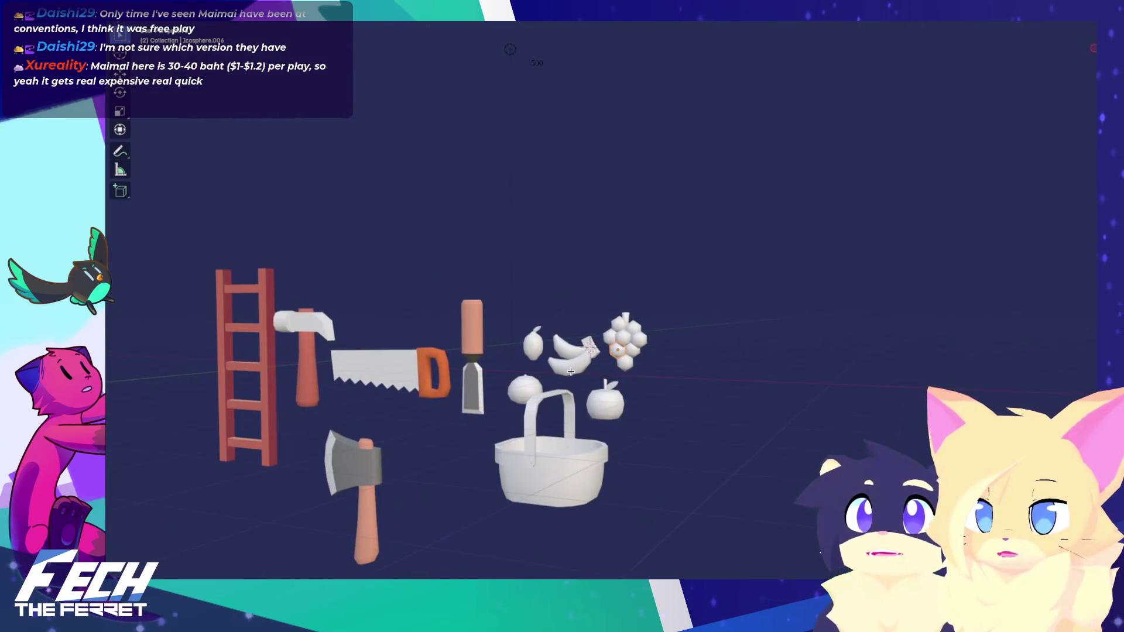
{"action": "scroll", "coordinate": [570, 371], "scroll_direction": "up", "scroll_amount": 8}
{"action": "key", "text": "KP_1"}
Step: Add three more grape copies, constrained along X, X and Y, to fill the bunch
{"action": "left_click", "coordinate": [665, 413]}
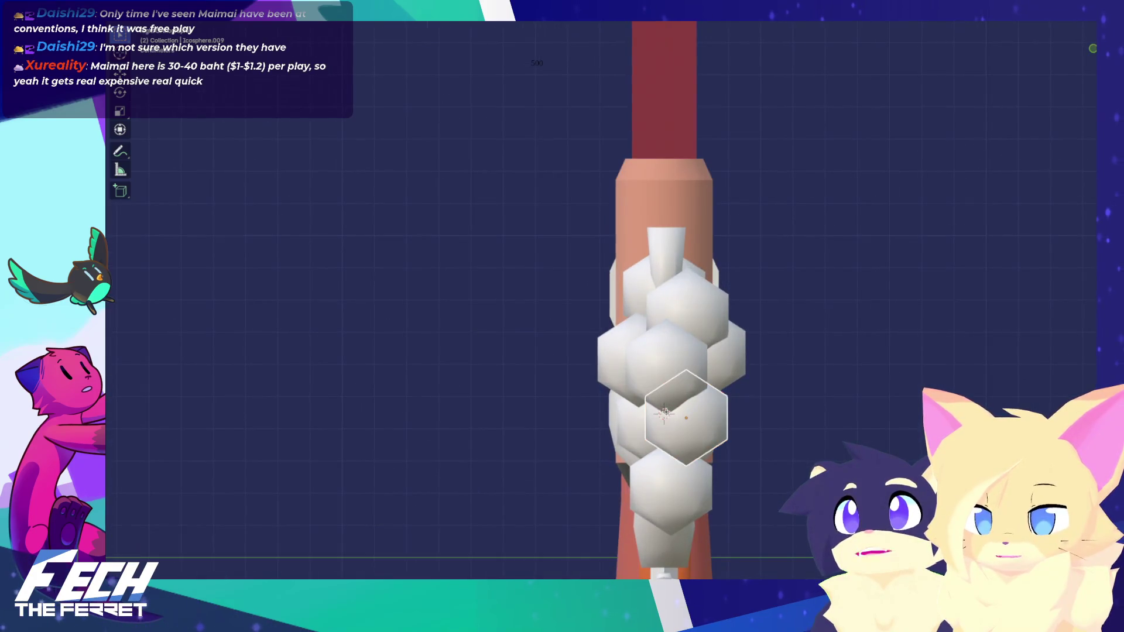
{"action": "key", "text": "shift+d"}
{"action": "key", "text": "x"}
{"action": "left_click", "coordinate": [685, 419]}
{"action": "key", "text": "shift+d"}
{"action": "key", "text": "x"}
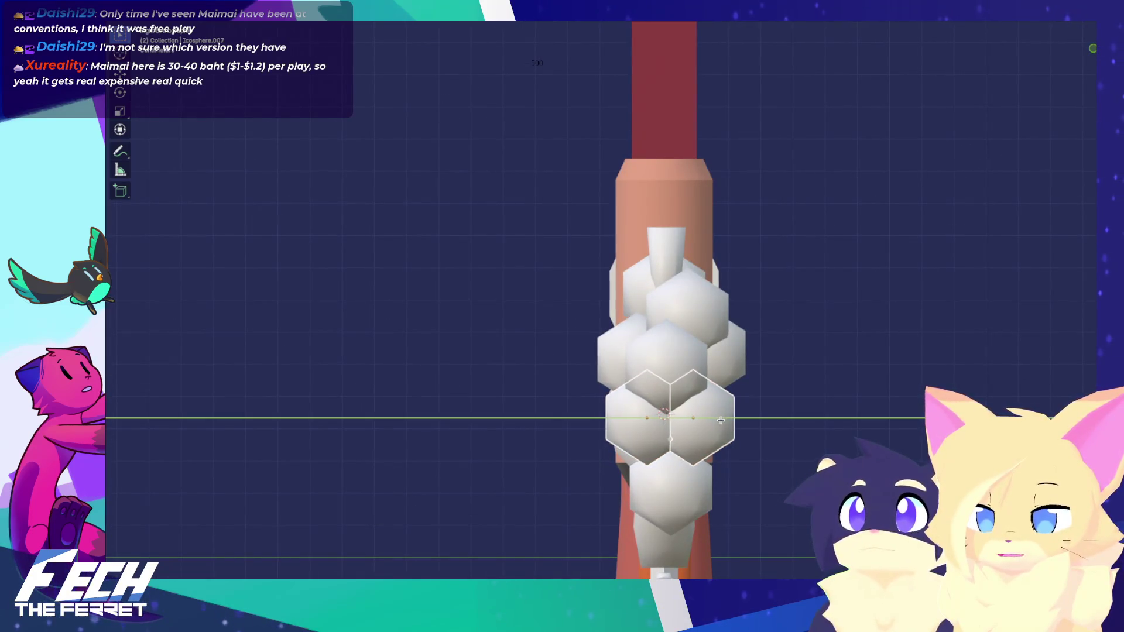
{"action": "left_click", "coordinate": [721, 421]}
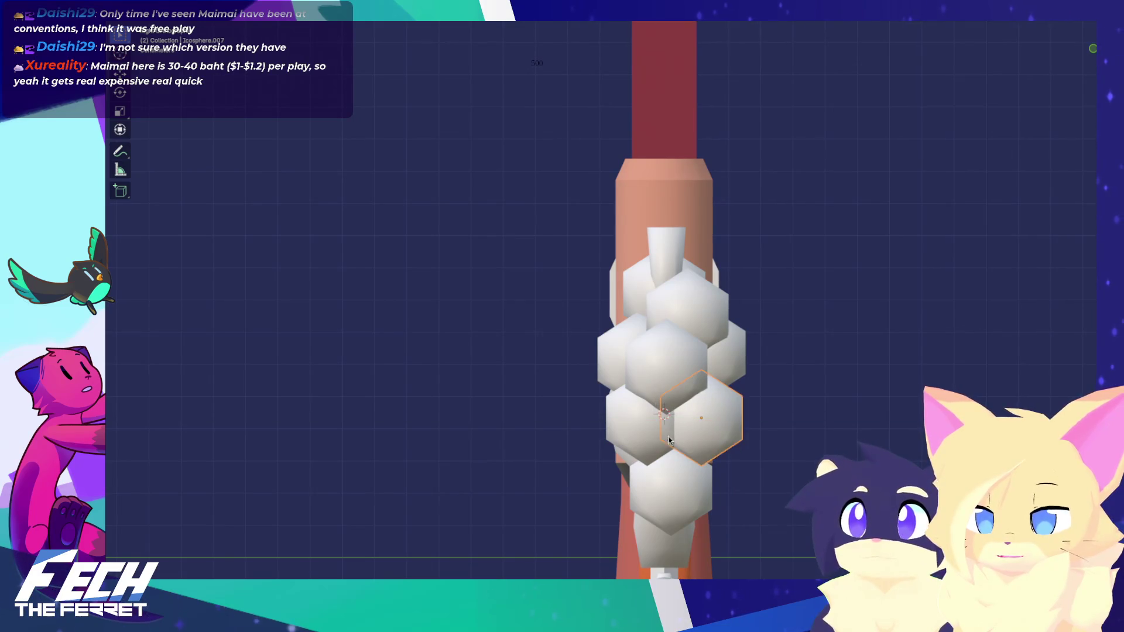
{"action": "key", "text": "shift+d"}
{"action": "key", "text": "y"}
{"action": "left_click", "coordinate": [724, 391]}
{"action": "key", "text": "KP_1"}
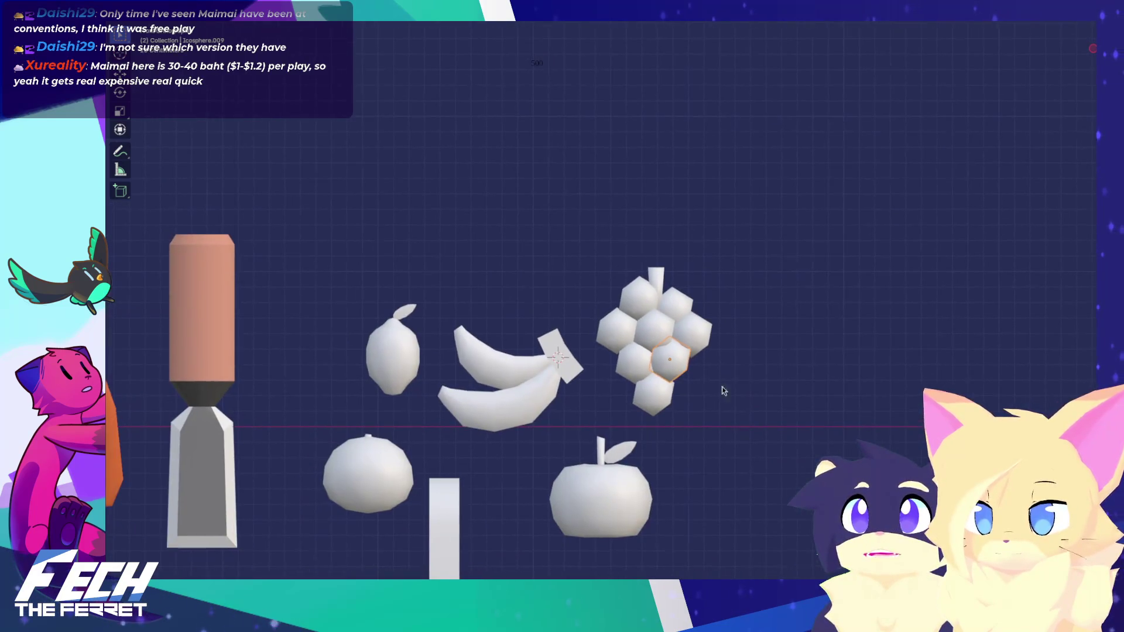
{"action": "mouse_move", "coordinate": [724, 391]}
{"action": "middle_mouse_down", "text": "shift"}
{"action": "mouse_move", "coordinate": [743, 405]}
{"action": "mouse_move", "coordinate": [811, 398]}
{"action": "mouse_move", "coordinate": [790, 411]}
{"action": "middle_mouse_up", "text": "shift"}
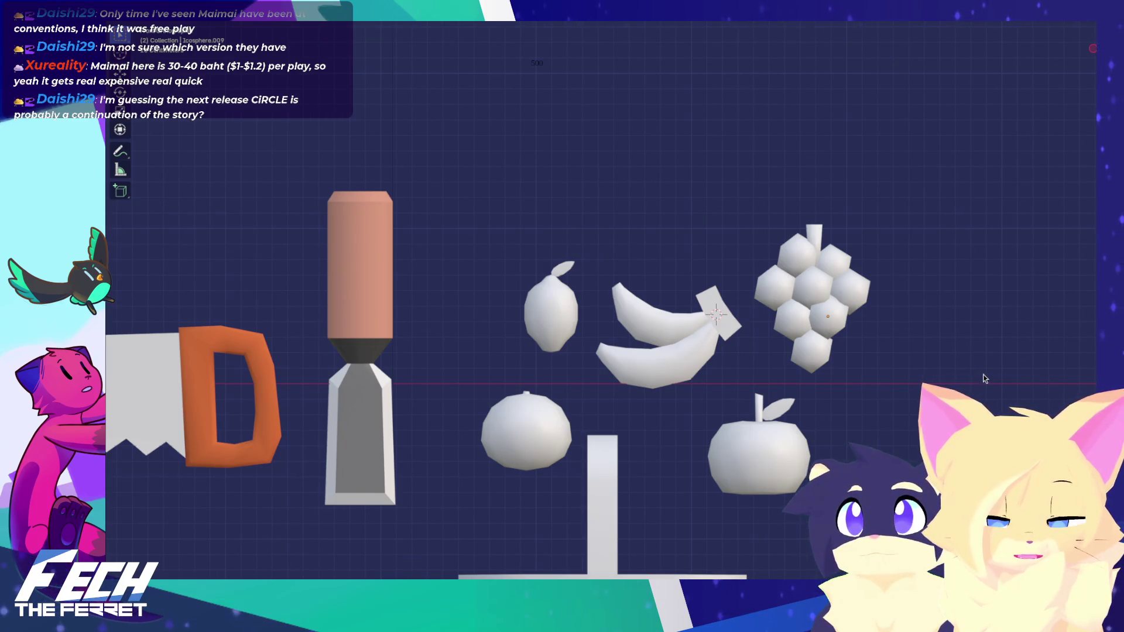
Step: Enter Edit Mode on the grape bunch object and deselect the grape sphere
{"action": "middle_click_drag", "start_coordinate": [983, 378], "coordinate": [1050, 368], "text": "shift"}
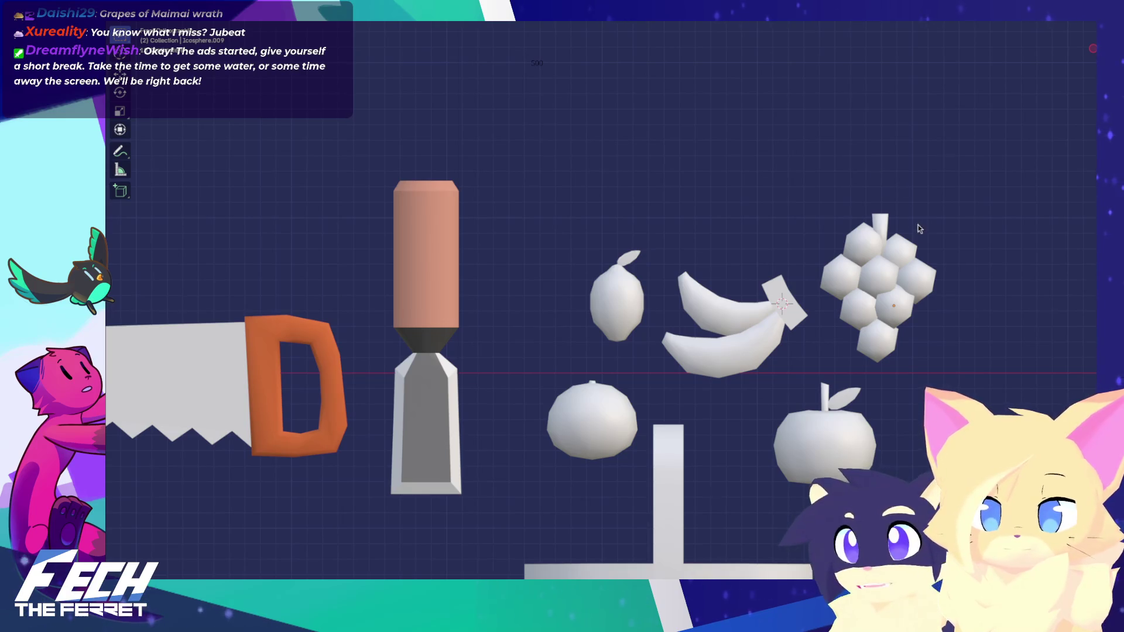
{"action": "scroll", "coordinate": [919, 228], "scroll_direction": "down", "scroll_amount": 5}
{"action": "scroll", "coordinate": [931, 181], "scroll_direction": "up", "scroll_amount": 5}
{"action": "key", "text": "Tab"}
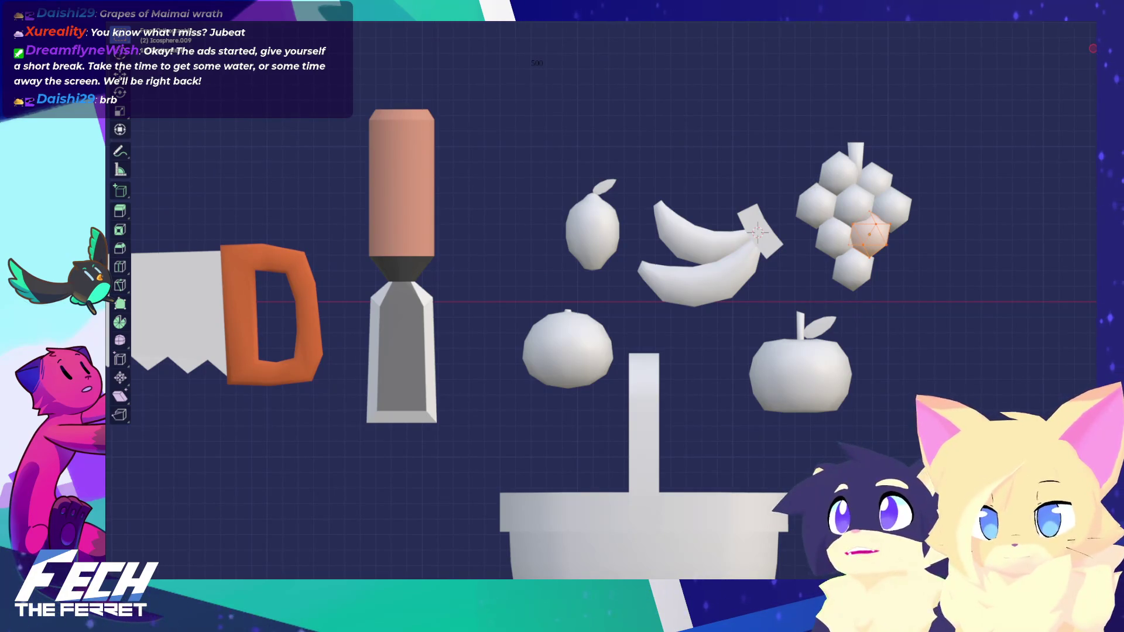
{"action": "middle_click_drag", "start_coordinate": [742, 196], "coordinate": [753, 220], "text": "shift"}
{"action": "left_click", "coordinate": [639, 175]}
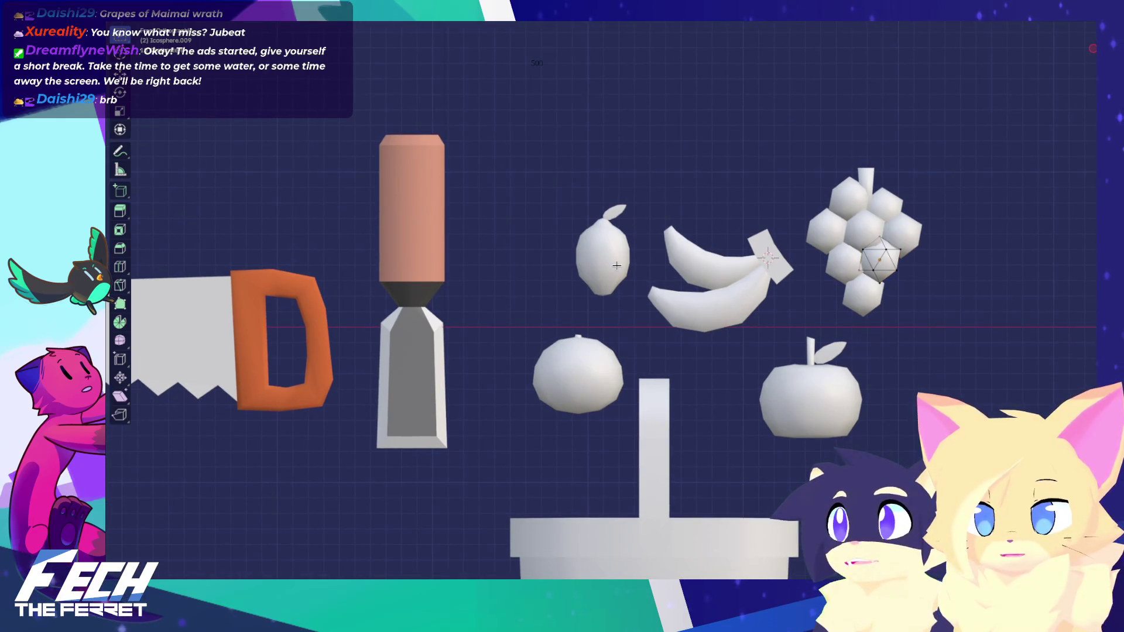
Step: Return to Object Mode and select the chisel, hammer, ladder and lemon in turn to review them
{"action": "key", "text": "Tab"}
{"action": "left_click", "coordinate": [389, 266]}
{"action": "scroll", "coordinate": [377, 293], "scroll_direction": "down", "scroll_amount": 4}
{"action": "middle_click_drag", "start_coordinate": [378, 293], "coordinate": [472, 249], "text": "shift"}
{"action": "left_click", "coordinate": [344, 284]}
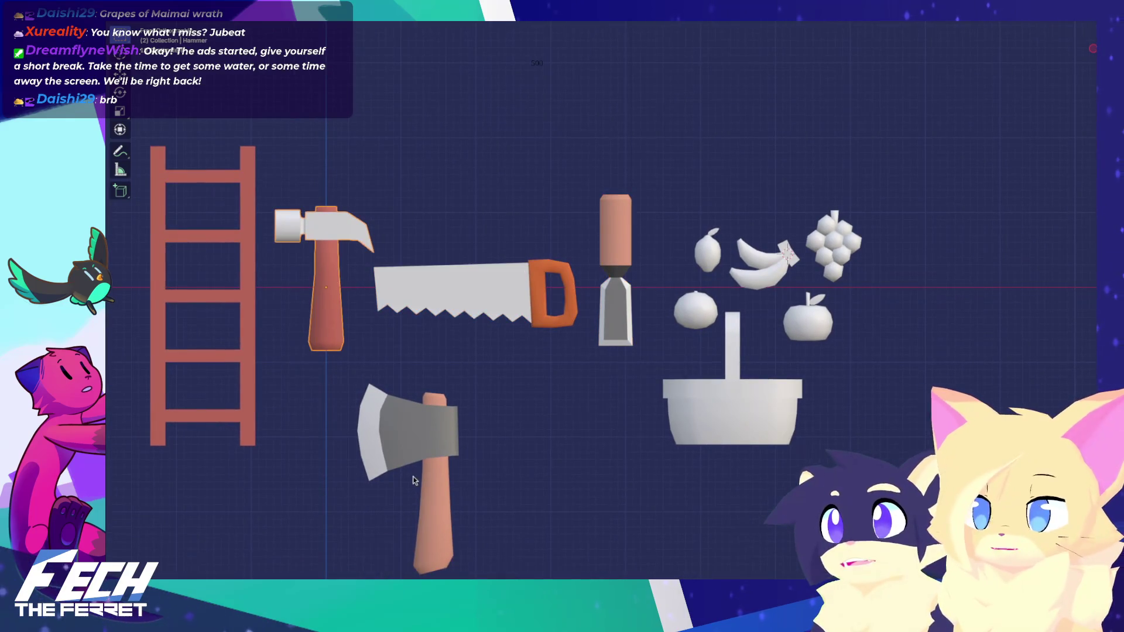
{"action": "left_click", "coordinate": [248, 281]}
{"action": "middle_click_drag", "start_coordinate": [600, 269], "coordinate": [535, 322], "text": "shift"}
{"action": "left_click", "coordinate": [660, 284]}
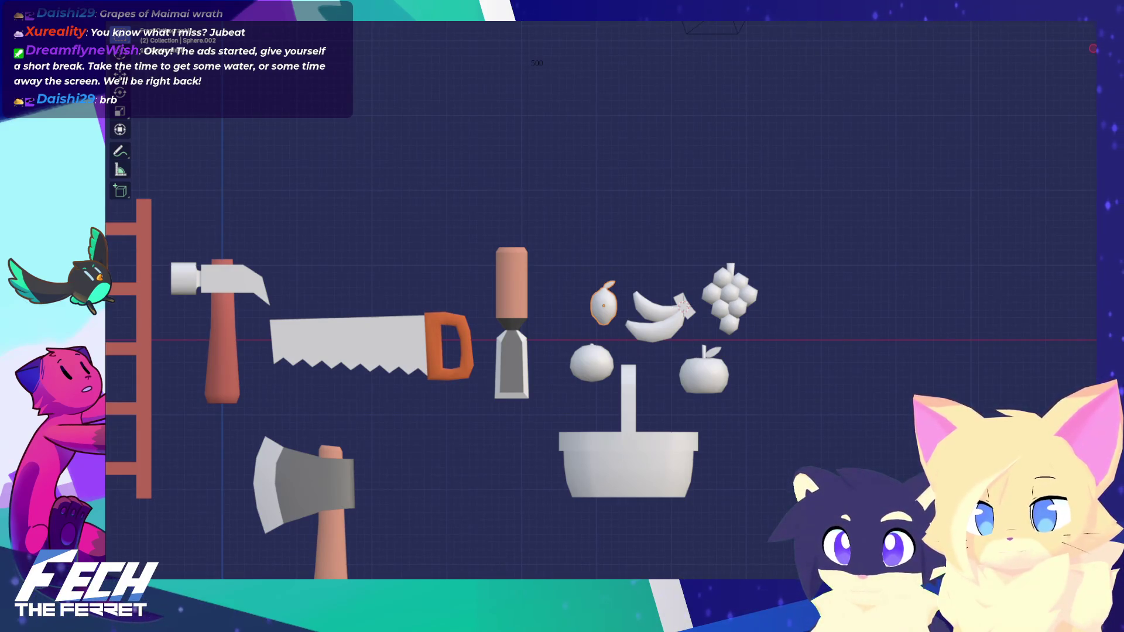
Step: Zoom out to select the basket, then zoom back in and select the chisel
{"action": "middle_click_drag", "start_coordinate": [835, 271], "coordinate": [885, 250], "text": "shift"}
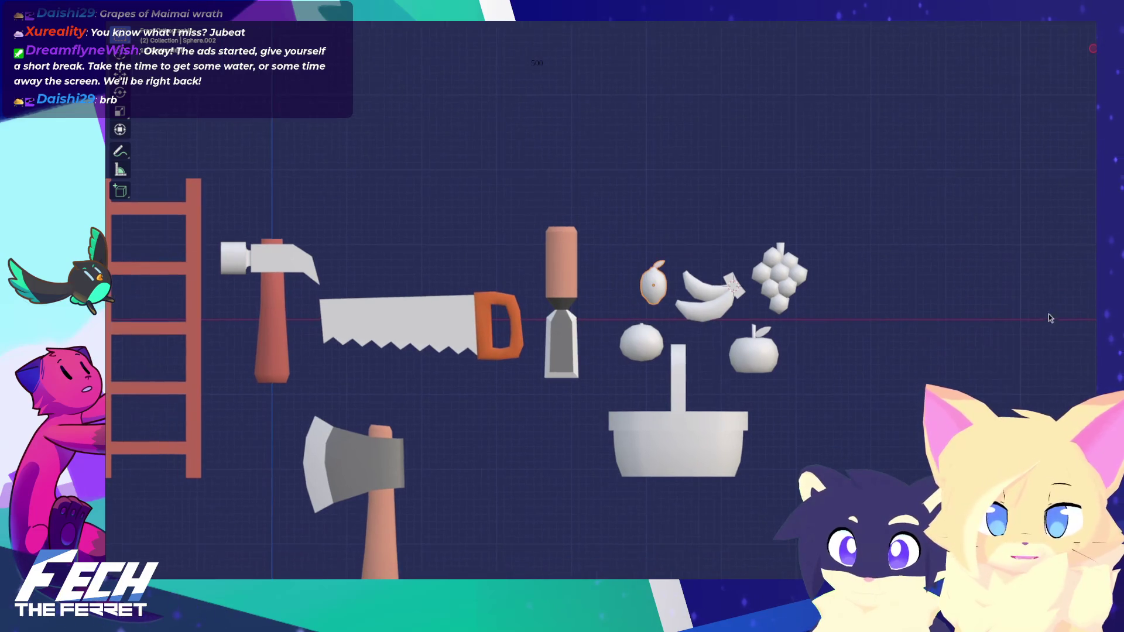
{"action": "scroll", "coordinate": [930, 304], "scroll_direction": "down", "scroll_amount": 4}
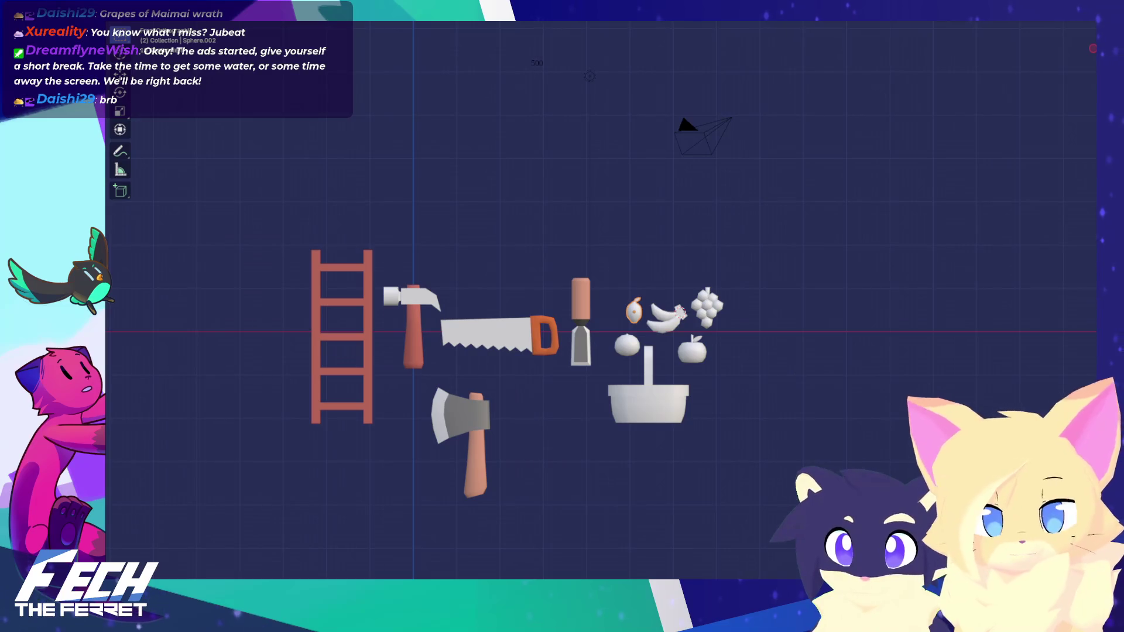
{"action": "left_click", "coordinate": [654, 420]}
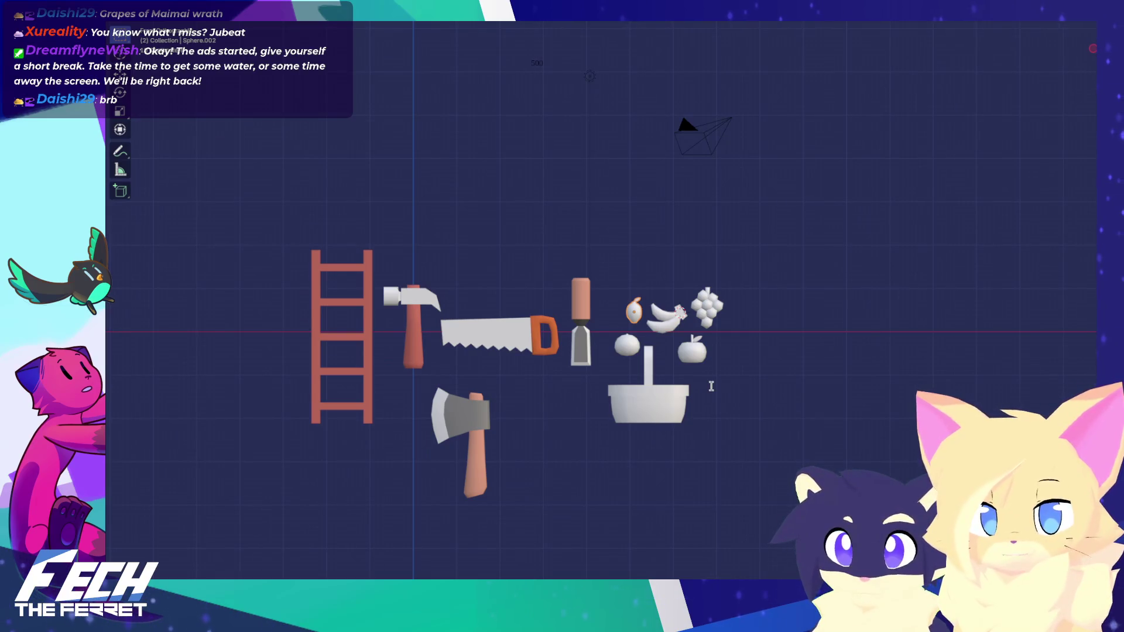
{"action": "scroll", "coordinate": [714, 387], "scroll_direction": "up", "scroll_amount": 2}
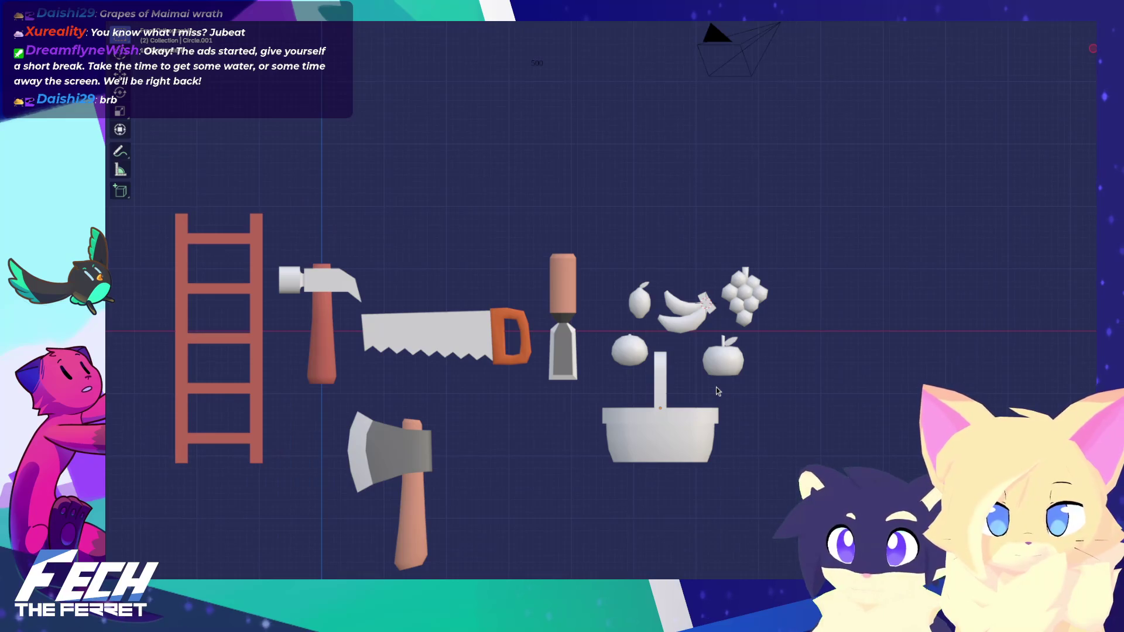
{"action": "scroll", "coordinate": [715, 389], "scroll_direction": "up", "scroll_amount": 3}
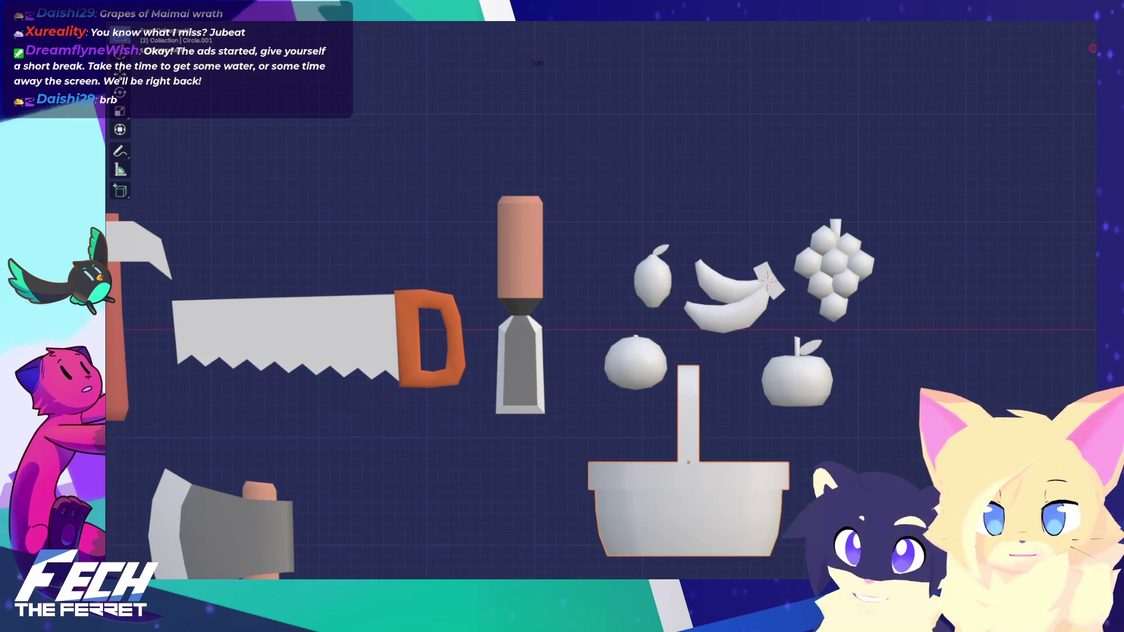
{"action": "left_click", "coordinate": [519, 345]}
Step: Put the basket into Edit Mode and select the loop around its handle hole
{"action": "left_click", "coordinate": [688, 410]}
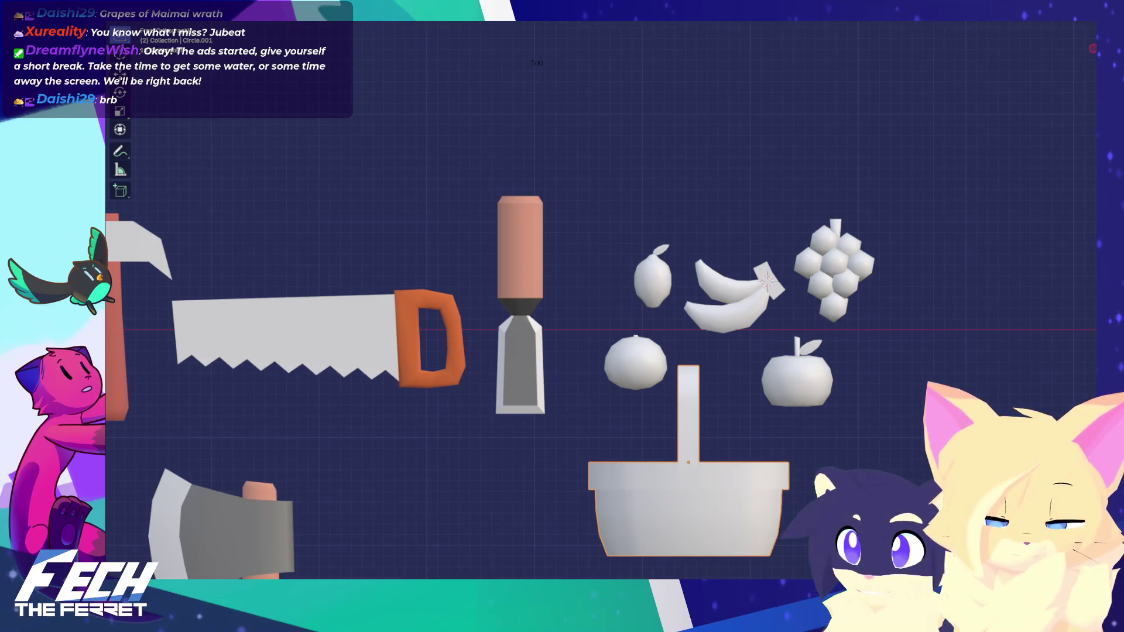
{"action": "mouse_move", "coordinate": [887, 424]}
{"action": "middle_mouse_down", "text": "shift"}
{"action": "mouse_move", "coordinate": [871, 402]}
{"action": "mouse_move", "coordinate": [699, 374]}
{"action": "middle_mouse_up", "text": "shift"}
{"action": "key", "text": "Tab"}
{"action": "scroll", "coordinate": [699, 374], "scroll_direction": "up", "scroll_amount": 6}
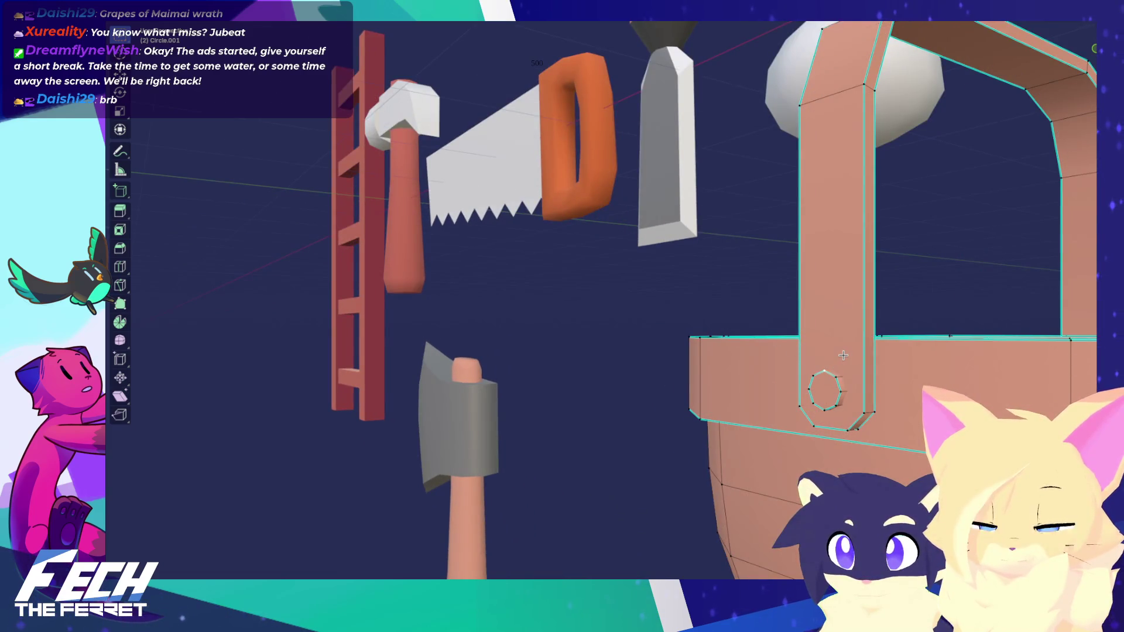
{"action": "left_click", "coordinate": [824, 375], "text": "alt"}
{"action": "scroll", "coordinate": [830, 336], "scroll_direction": "down", "scroll_amount": 3}
{"action": "scroll", "coordinate": [829, 336], "scroll_direction": "down", "scroll_amount": 4}
{"action": "middle_click_drag", "start_coordinate": [830, 336], "coordinate": [1044, 379]}
{"action": "scroll", "coordinate": [1043, 379], "scroll_direction": "up", "scroll_amount": 5}
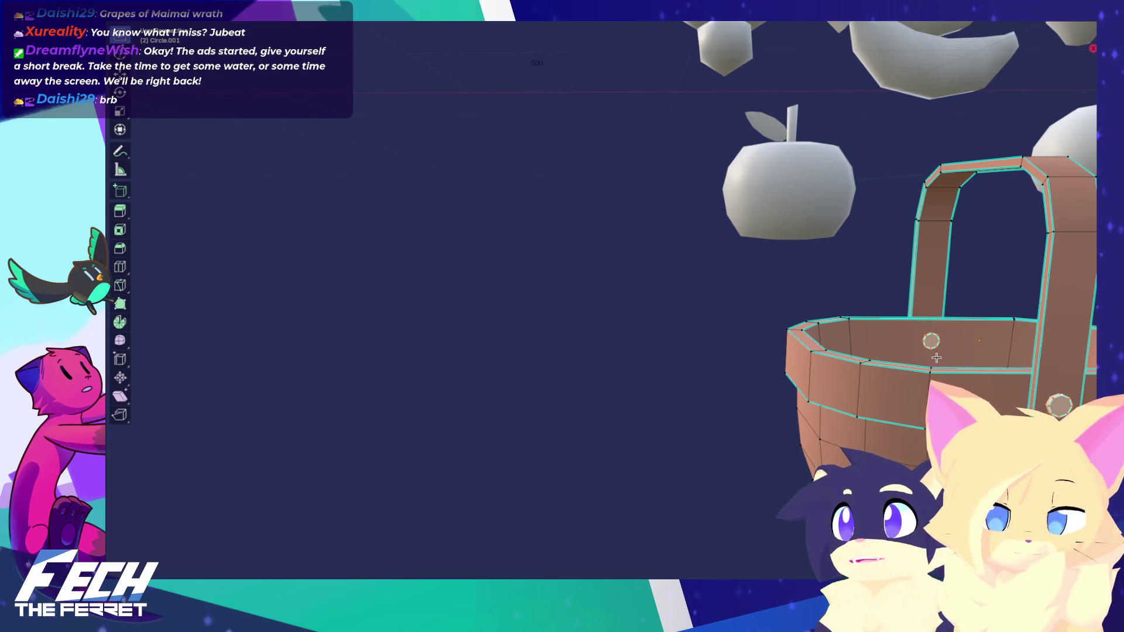
Step: Go back to Object Mode and frame the basket in a perspective view
{"action": "key", "text": "KP_1"}
{"action": "key", "text": "Tab"}
{"action": "key", "text": "KP_Decimal"}
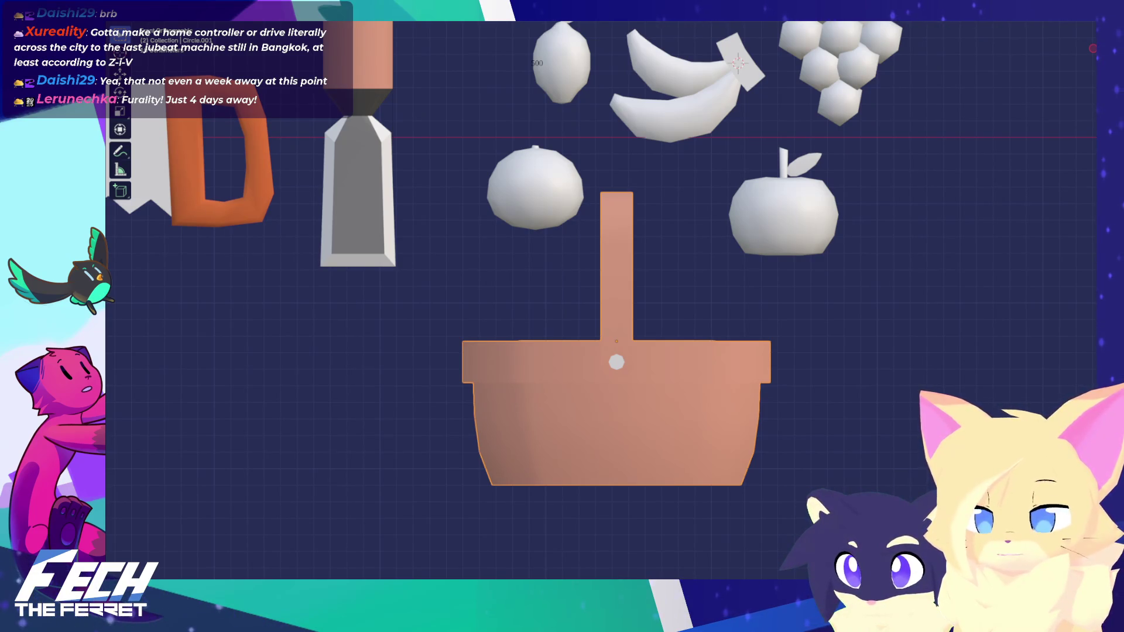
{"action": "mouse_move", "coordinate": [677, 319]}
{"action": "middle_mouse_down"}
{"action": "mouse_move", "coordinate": [609, 338]}
{"action": "mouse_move", "coordinate": [527, 234]}
{"action": "mouse_move", "coordinate": [459, 115]}
{"action": "middle_mouse_up"}
Step: In Edit Mode, select the basket handle's edge loop and inspect it from several angles
{"action": "key", "text": "Tab"}
{"action": "scroll", "coordinate": [609, 339], "scroll_direction": "up", "scroll_amount": 3}
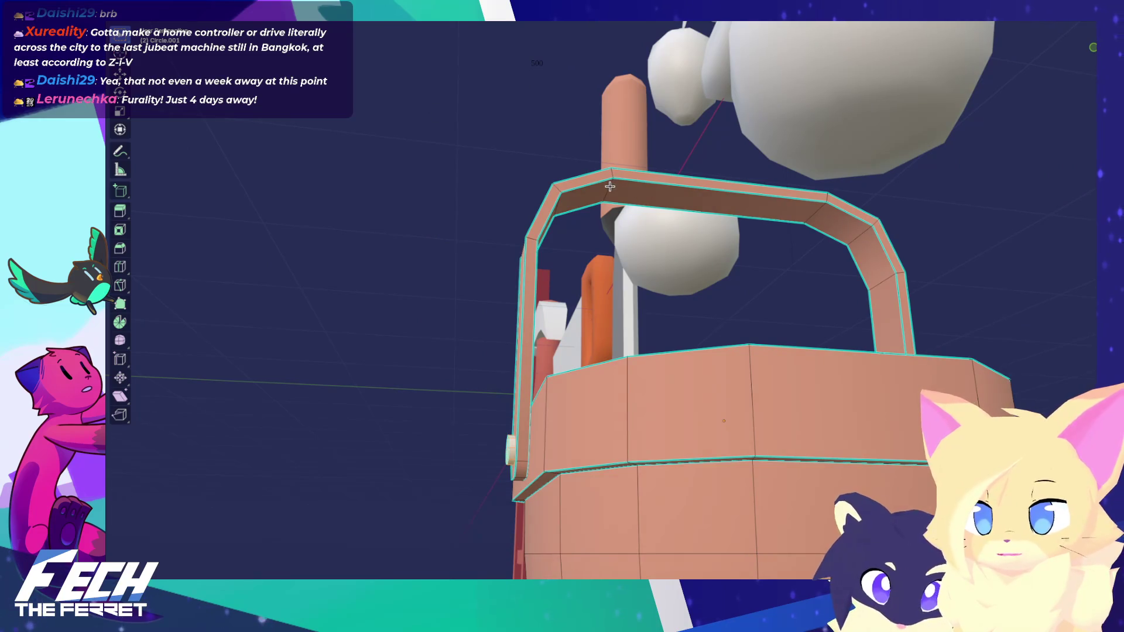
{"action": "mouse_move", "coordinate": [544, 176]}
{"action": "middle_mouse_down"}
{"action": "mouse_move", "coordinate": [551, 243]}
{"action": "mouse_move", "coordinate": [486, 286]}
{"action": "middle_mouse_up"}
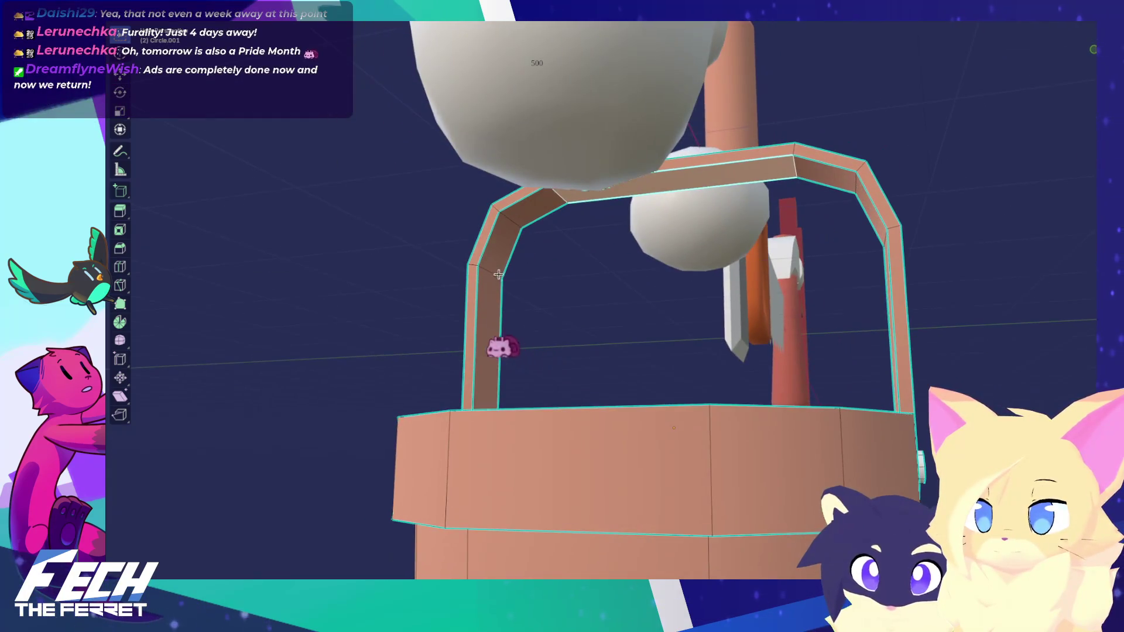
{"action": "left_click", "coordinate": [844, 183], "text": "alt"}
{"action": "mouse_move", "coordinate": [844, 183]}
{"action": "middle_mouse_down"}
{"action": "mouse_move", "coordinate": [1031, 347]}
{"action": "mouse_move", "coordinate": [830, 233]}
{"action": "middle_mouse_up"}
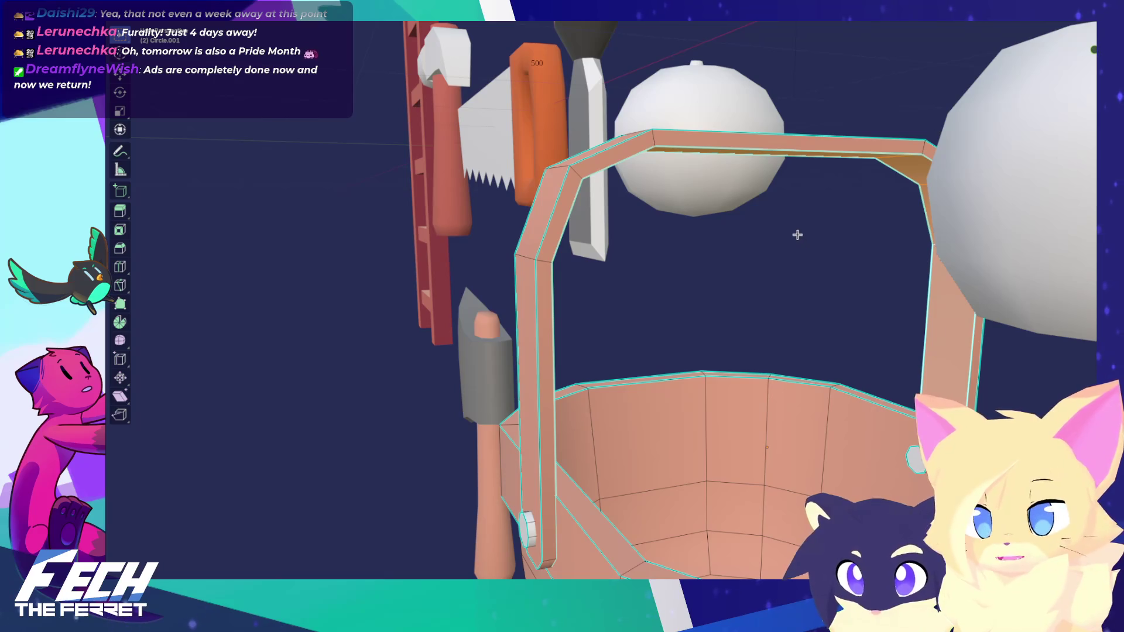
{"action": "middle_click_drag", "start_coordinate": [794, 229], "coordinate": [804, 228]}
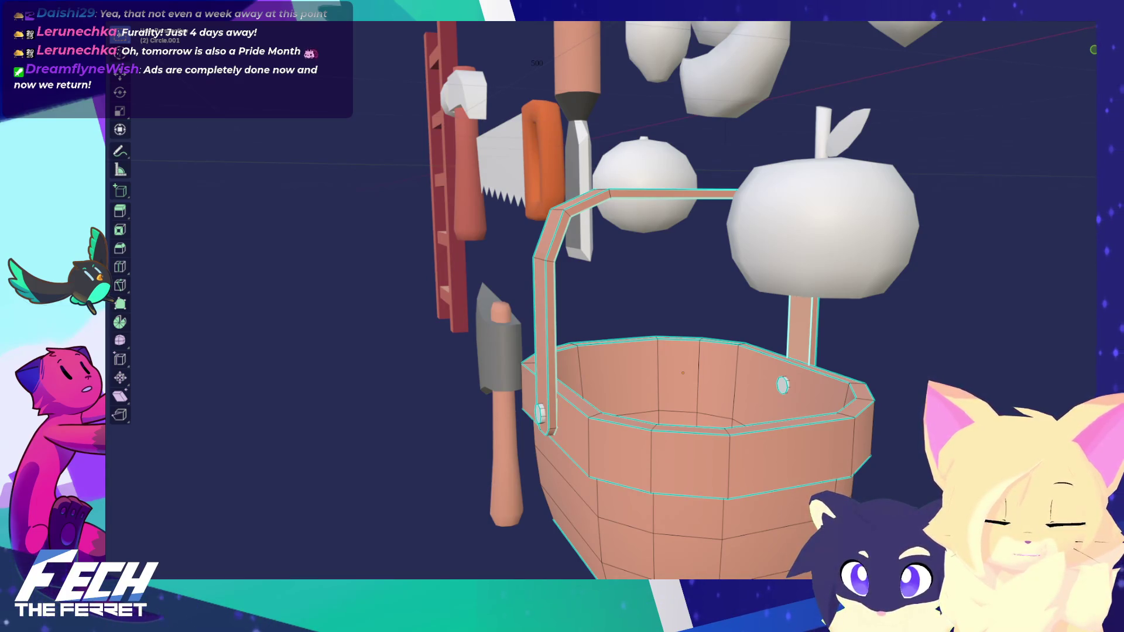
{"action": "key", "text": "Tab"}
{"action": "scroll", "coordinate": [687, 336], "scroll_direction": "up", "scroll_amount": 3}
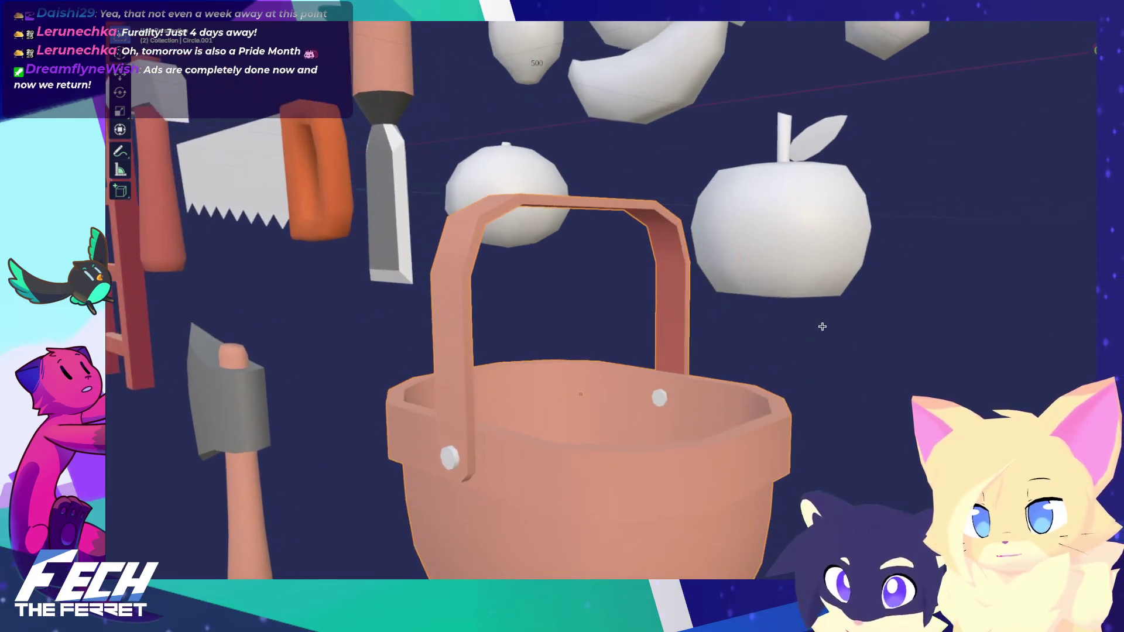
{"action": "mouse_move", "coordinate": [688, 336]}
{"action": "middle_mouse_down"}
{"action": "mouse_move", "coordinate": [603, 370]}
{"action": "mouse_move", "coordinate": [536, 379]}
{"action": "middle_mouse_up"}
Step: Select the basket's inner wall faces and bottom face, recalculate their normals, then deselect all
{"action": "key", "text": "Tab"}
{"action": "left_click", "coordinate": [535, 370], "text": "alt"}
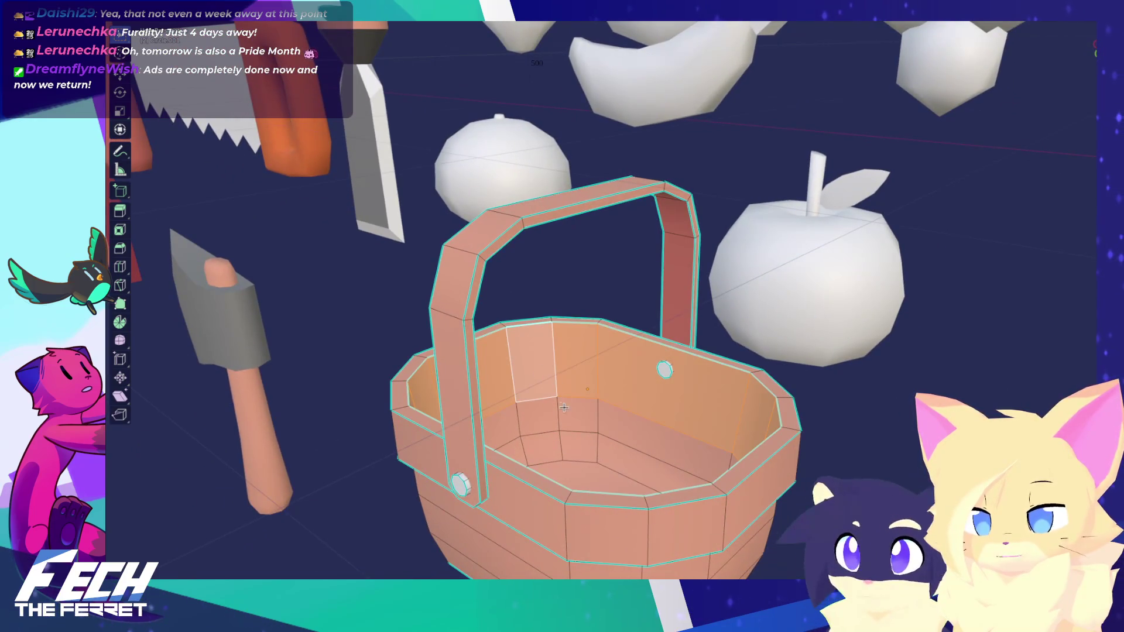
{"action": "middle_click_drag", "start_coordinate": [556, 460], "coordinate": [561, 459]}
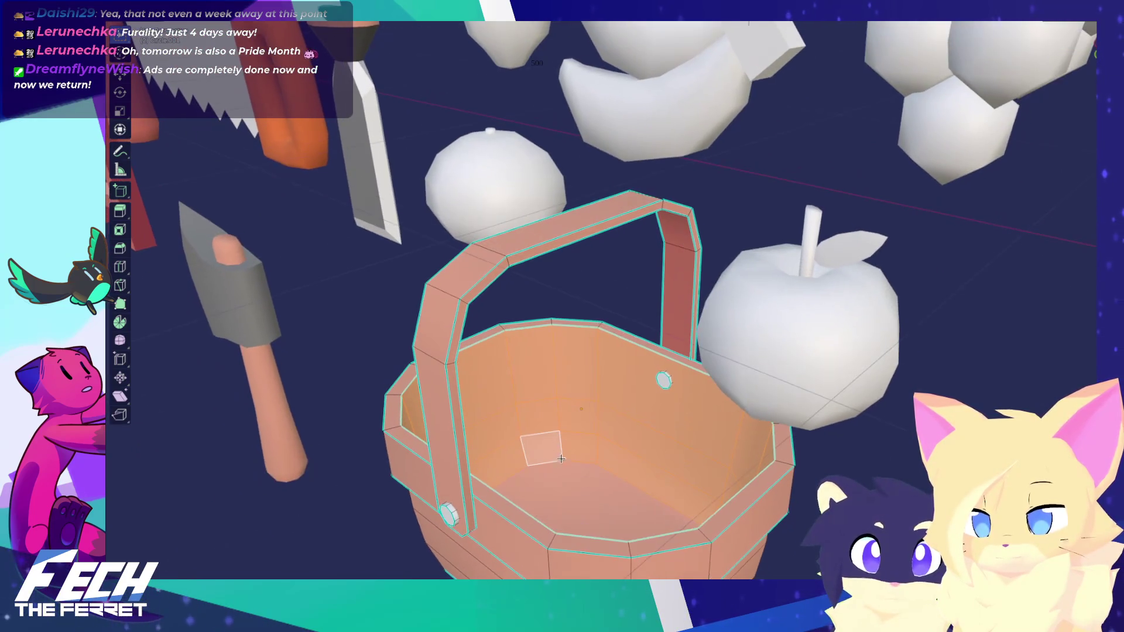
{"action": "left_click", "coordinate": [591, 473], "text": "shift"}
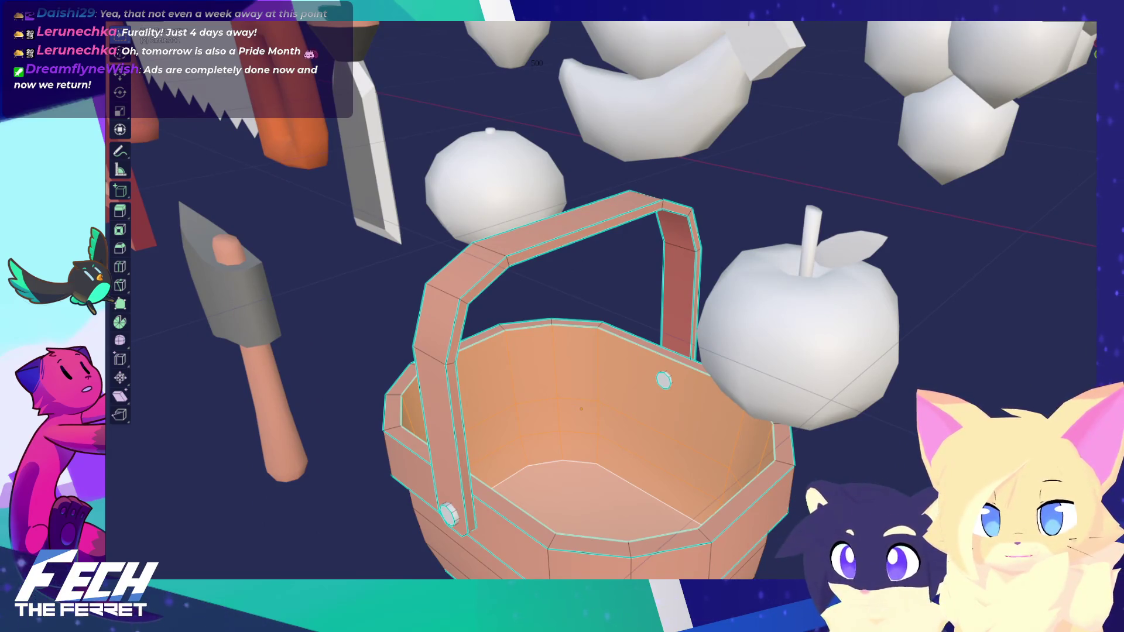
{"action": "key", "text": "shift+n"}
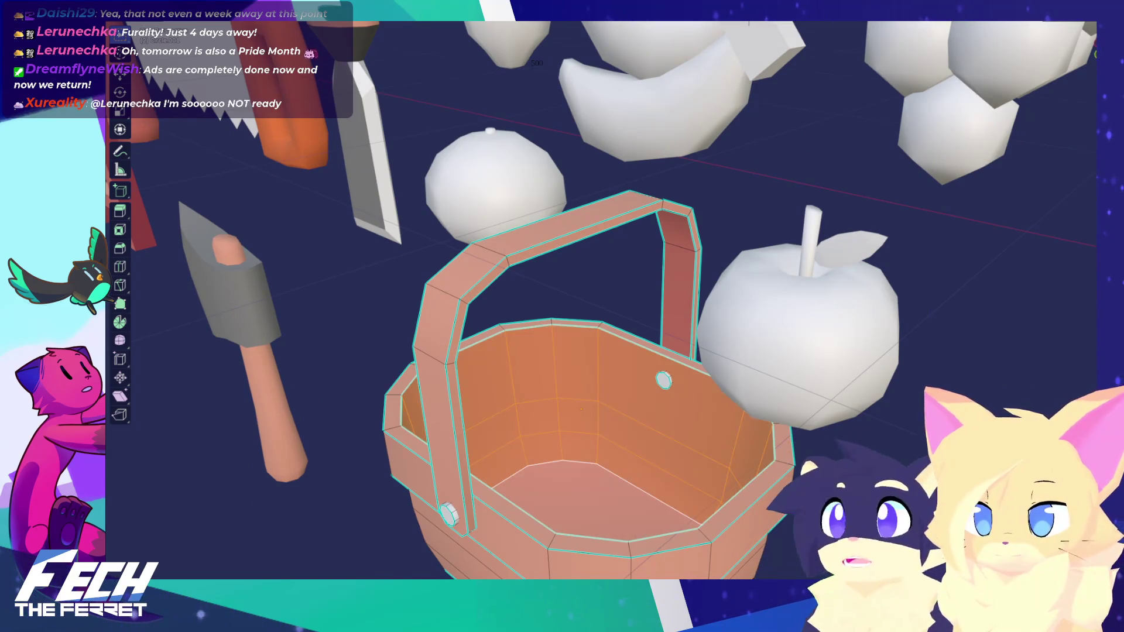
{"action": "key", "text": "alt+a"}
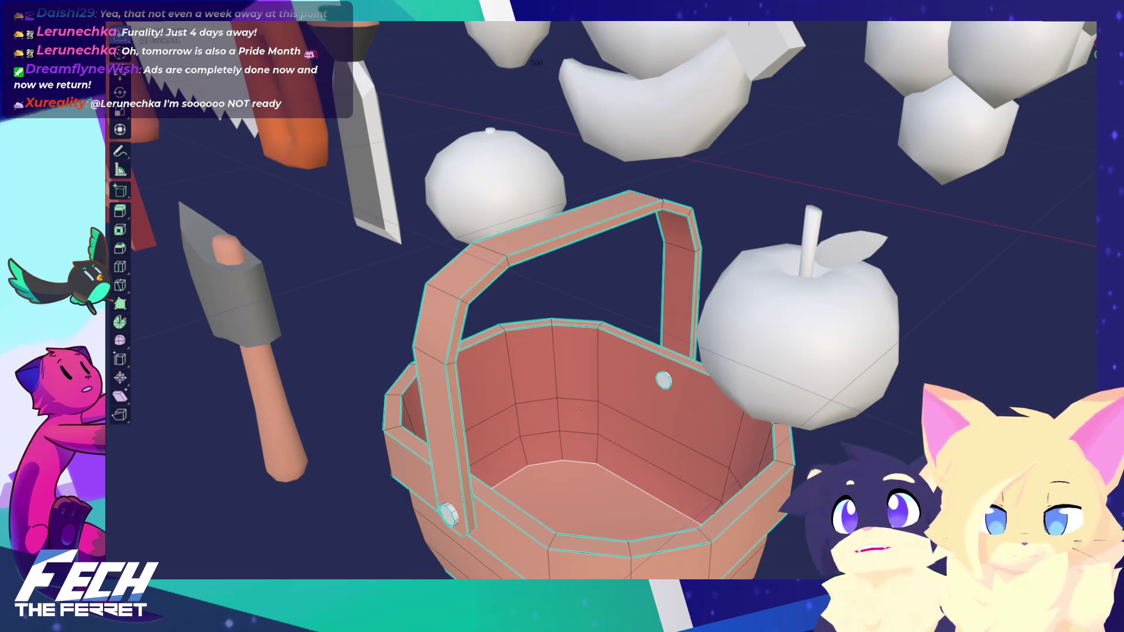
Step: Try selecting the basket's rim groove loop, undo it, and return to Object Mode in front view
{"action": "middle_click_drag", "start_coordinate": [696, 501], "coordinate": [711, 368]}
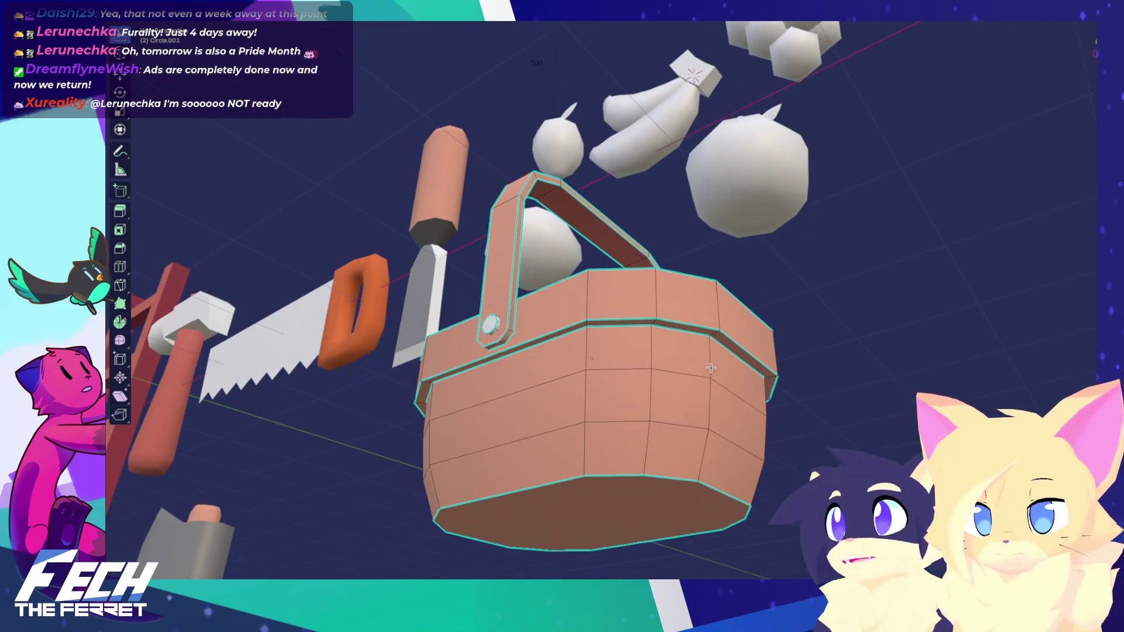
{"action": "left_click", "coordinate": [713, 332]}
{"action": "left_click", "coordinate": [716, 332], "text": "alt"}
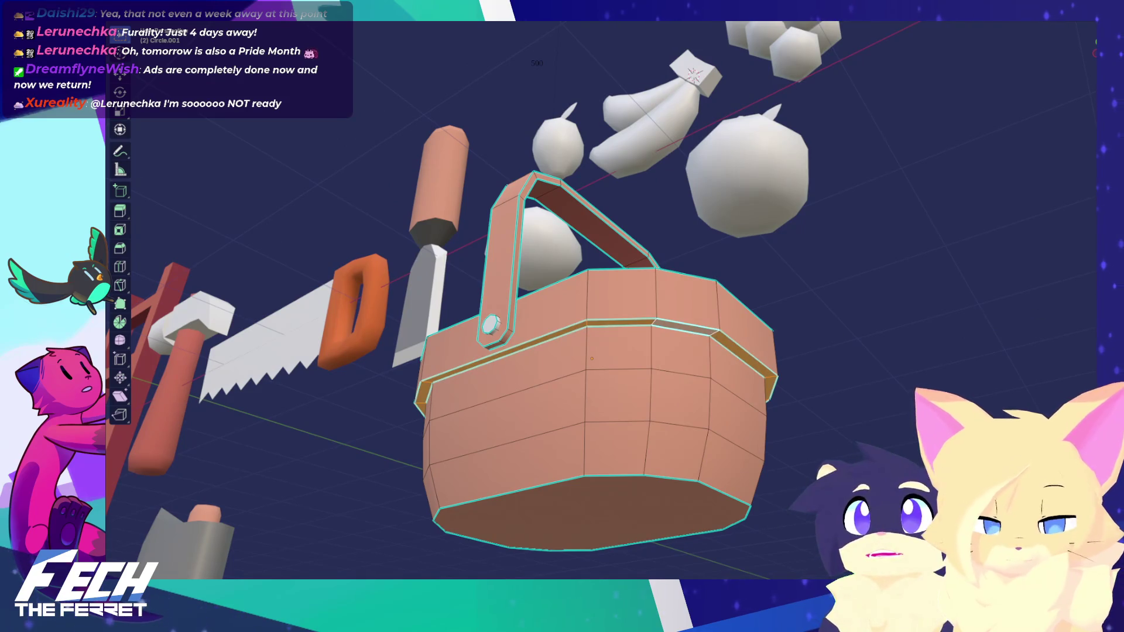
{"action": "key", "text": "ctrl+z"}
{"action": "key", "text": "ctrl+z"}
{"action": "key", "text": "ctrl+z"}
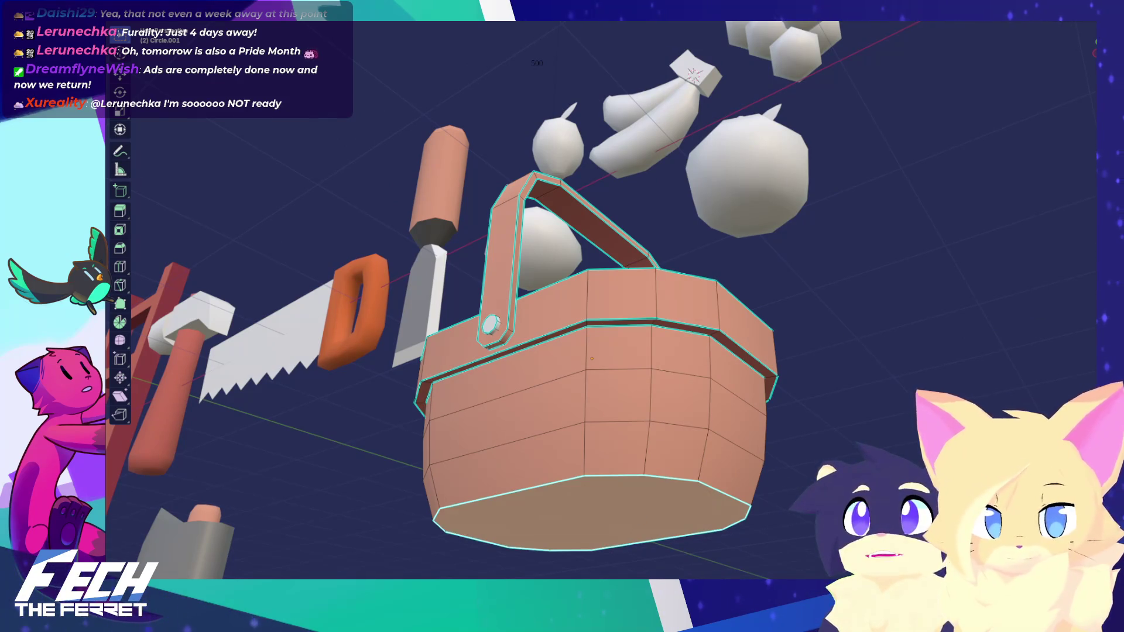
{"action": "key", "text": "KP_1"}
{"action": "key", "text": "Tab"}
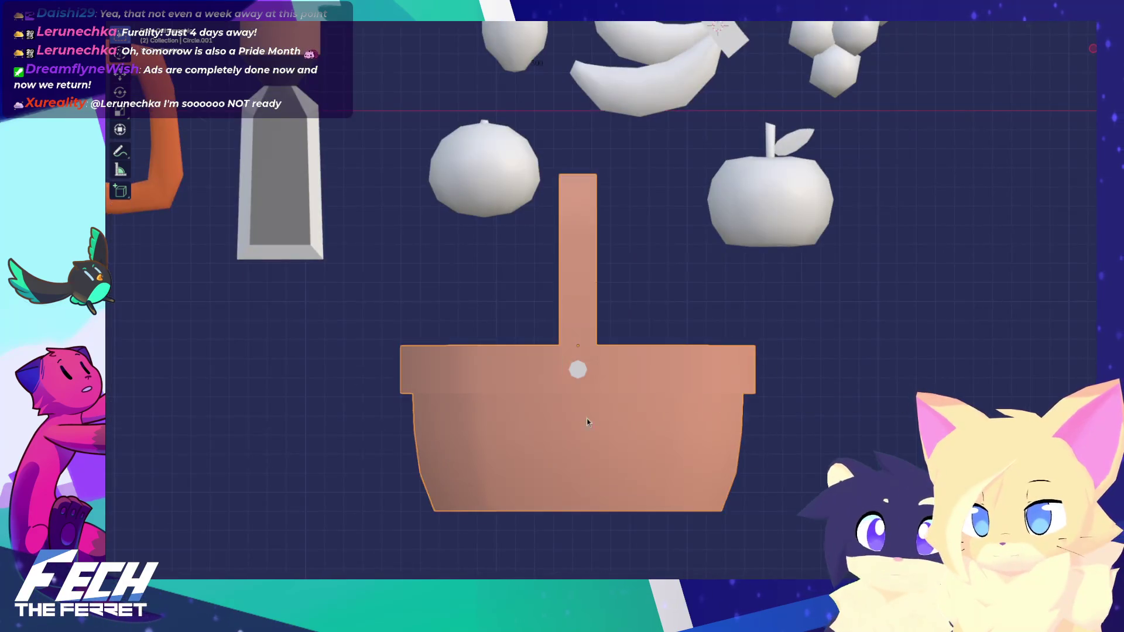
Step: Re-check the basket's inside and handle in Edit Mode, then return to Object Mode
{"action": "middle_click_drag", "start_coordinate": [586, 419], "coordinate": [652, 459]}
{"action": "key", "text": "KP_1"}
{"action": "key", "text": "Tab"}
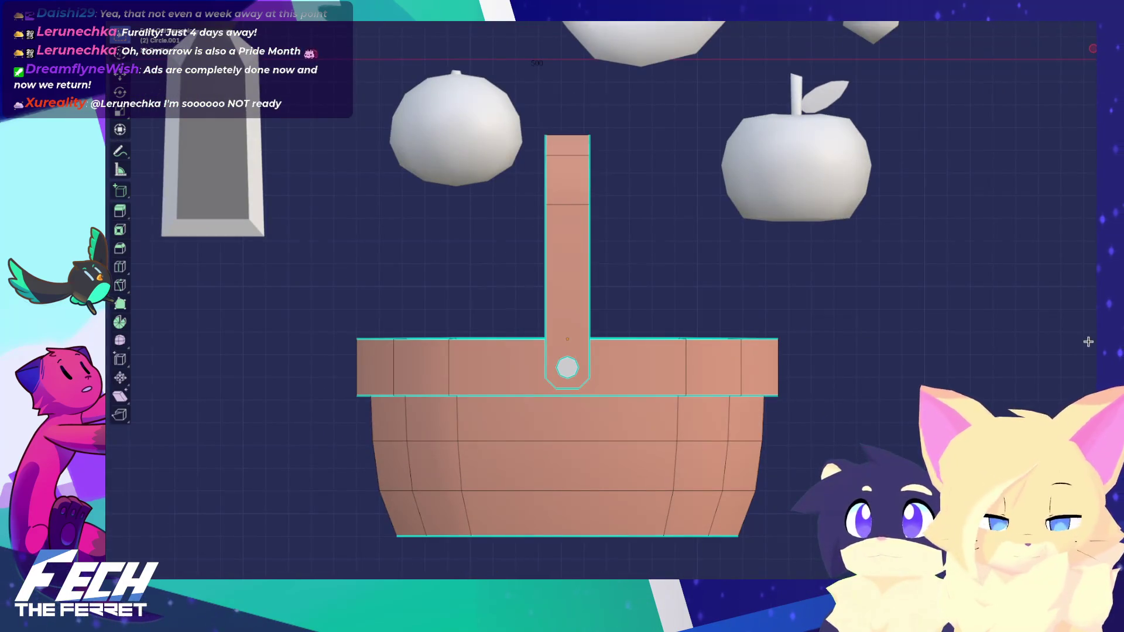
{"action": "middle_click_drag", "start_coordinate": [768, 381], "coordinate": [953, 317]}
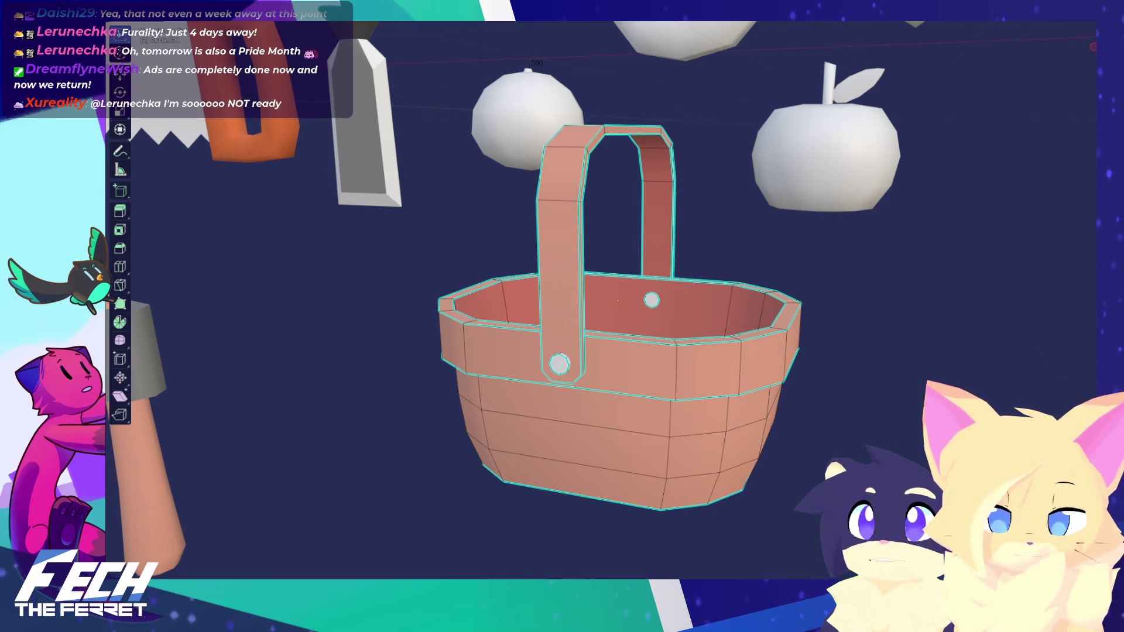
{"action": "mouse_move", "coordinate": [908, 327]}
{"action": "middle_mouse_down"}
{"action": "mouse_move", "coordinate": [684, 316]}
{"action": "mouse_move", "coordinate": [761, 351]}
{"action": "middle_mouse_up"}
{"action": "key", "text": "KP_1"}
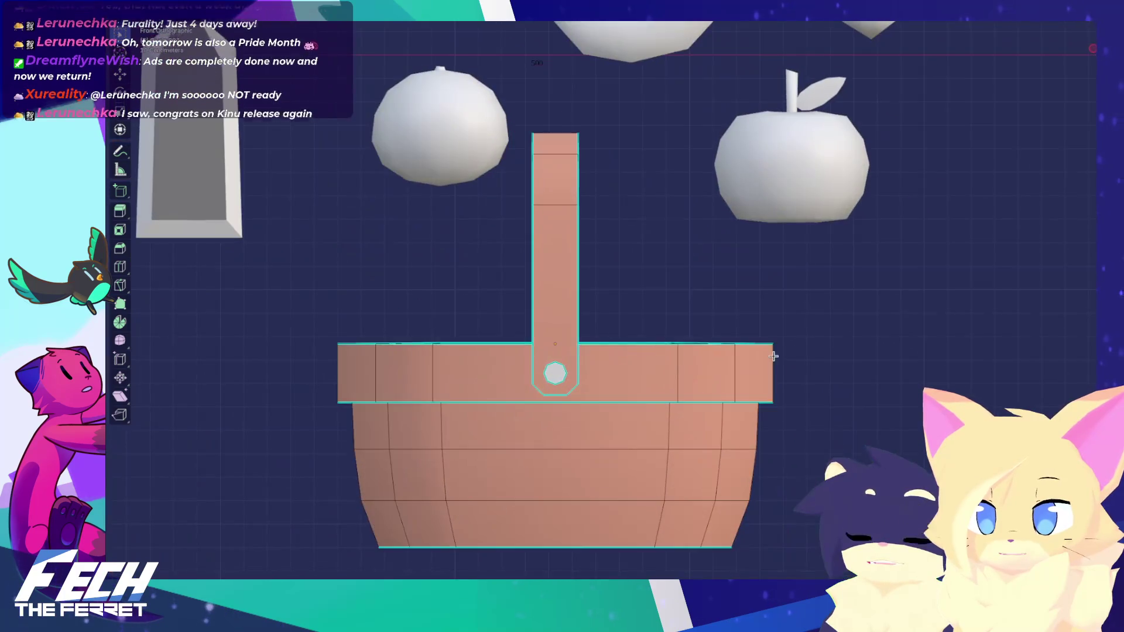
{"action": "key", "text": "Tab"}
{"action": "mouse_move", "coordinate": [627, 264]}
{"action": "middle_mouse_down", "text": "shift"}
{"action": "mouse_move", "coordinate": [641, 269]}
{"action": "mouse_move", "coordinate": [628, 206]}
{"action": "middle_mouse_up", "text": "shift"}
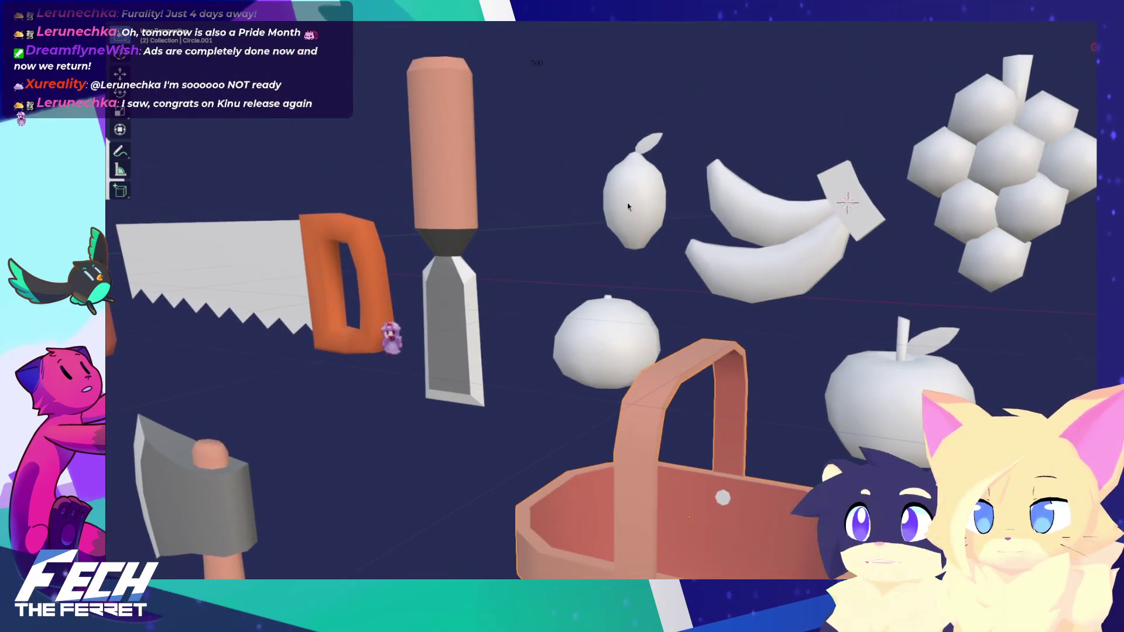
Step: Select both bananas and rename the object 'Banaba'
{"action": "left_click", "coordinate": [779, 225]}
{"action": "key", "text": "KP_1"}
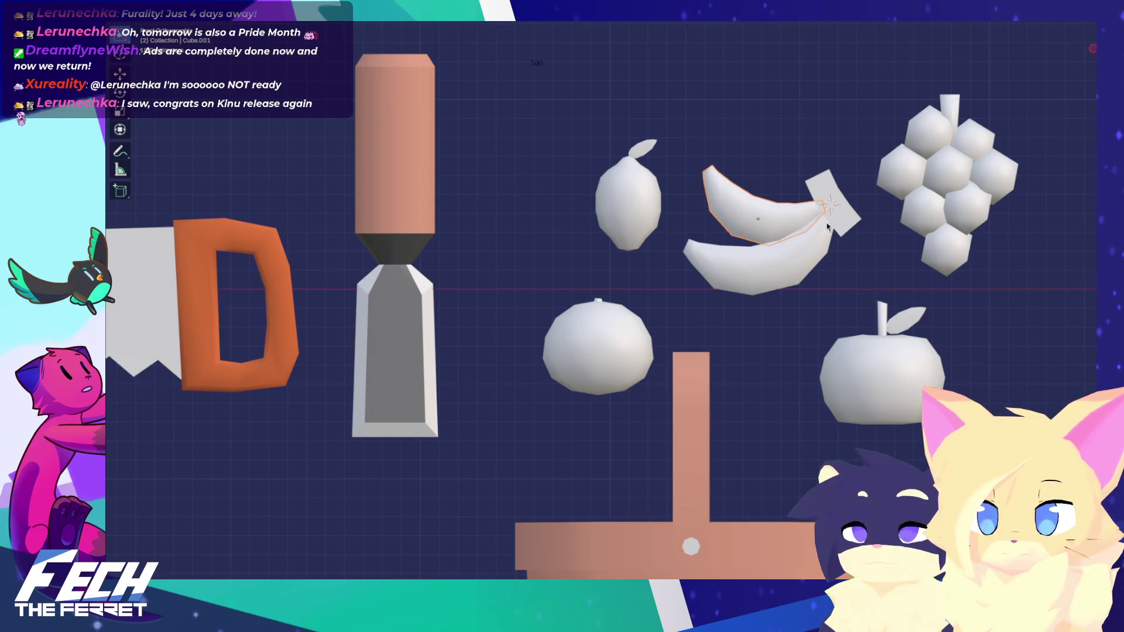
{"action": "middle_click_drag", "start_coordinate": [861, 205], "coordinate": [830, 253], "text": "shift"}
{"action": "left_click", "coordinate": [803, 263], "text": "shift"}
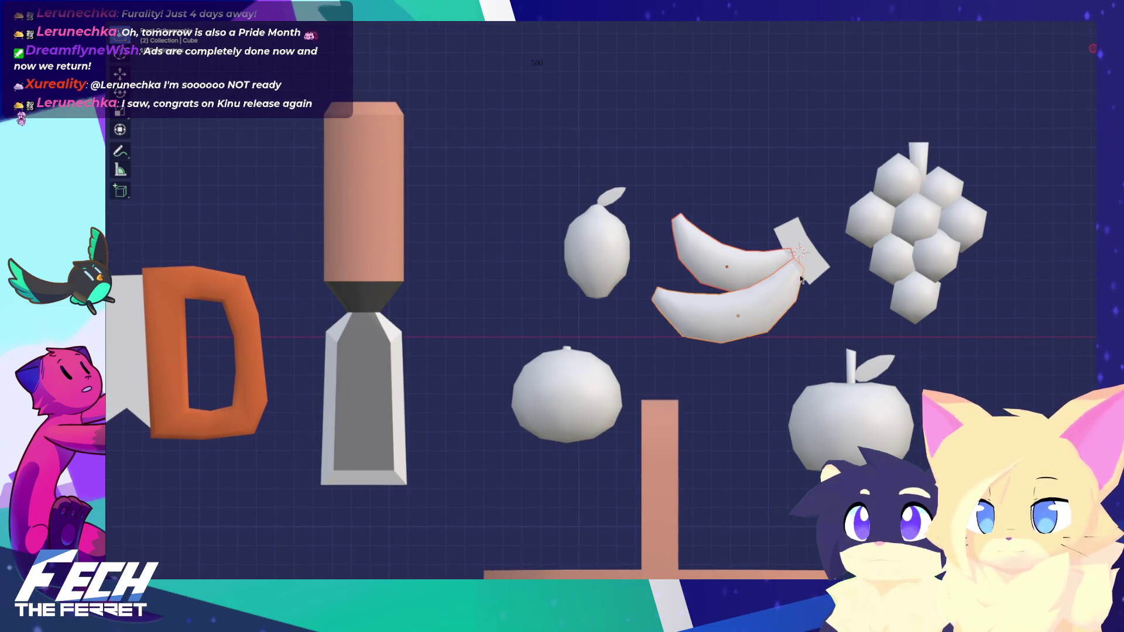
{"action": "key", "text": "F2"}
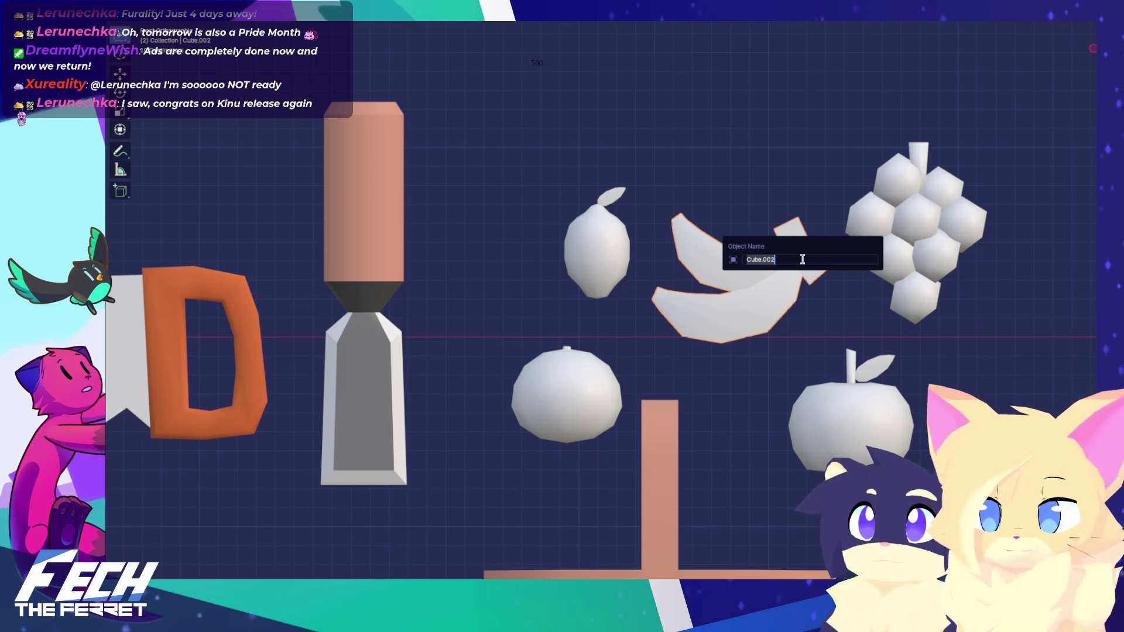
{"action": "type", "text": "Banaba"}
{"action": "key", "text": "Return"}
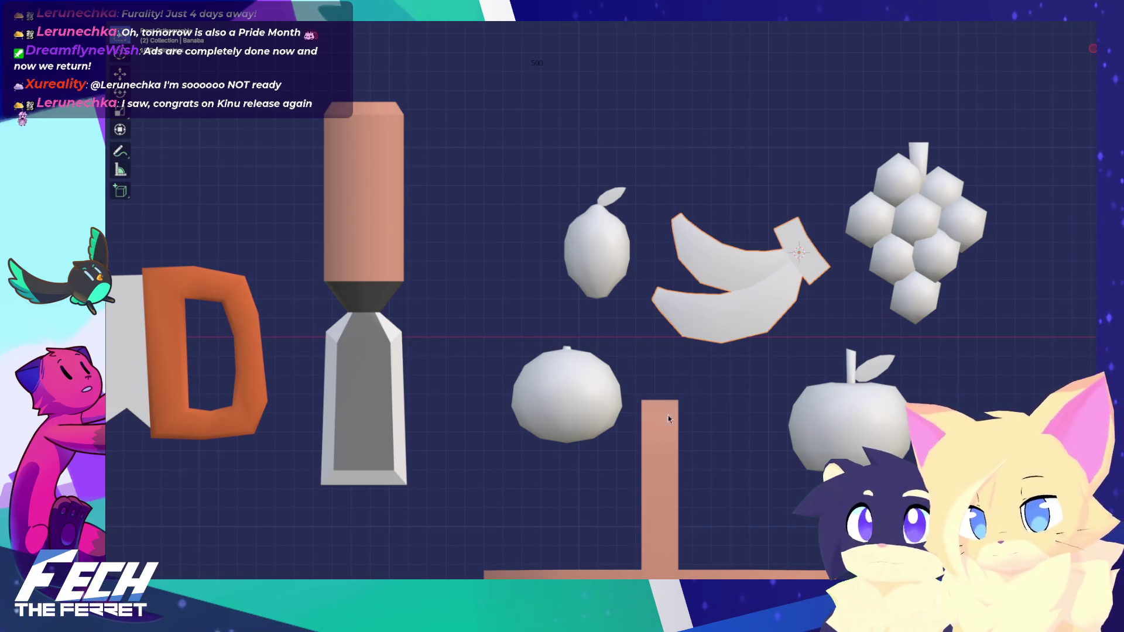
Step: Rename the basket object to 'Basket'
{"action": "left_click", "coordinate": [668, 418]}
{"action": "key", "text": "F2"}
{"action": "type", "text": "Basket"}
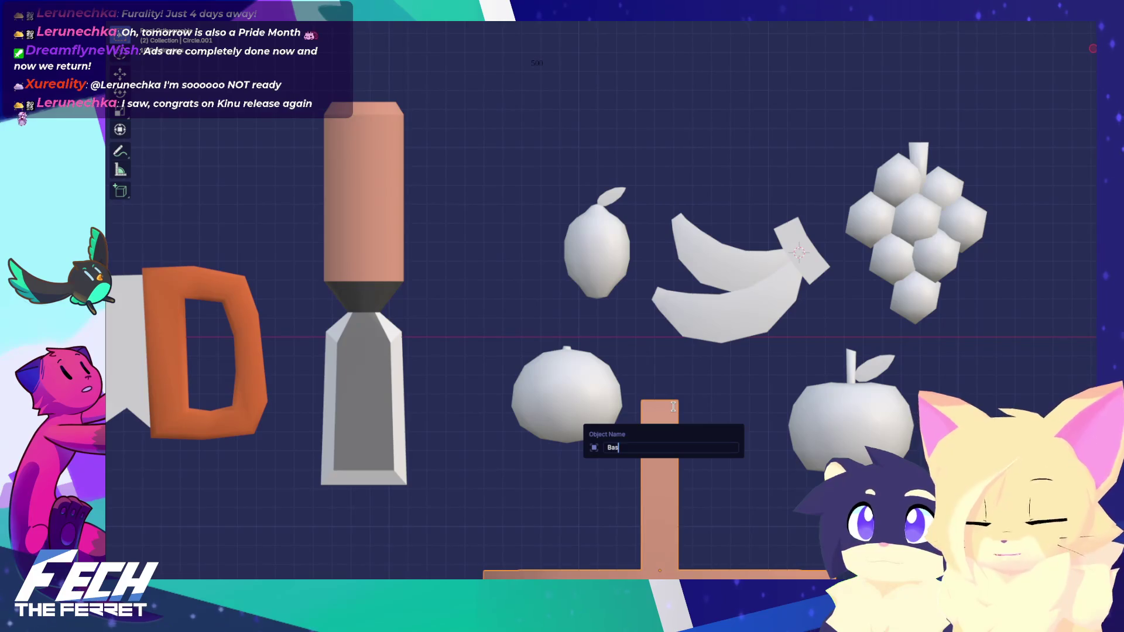
{"action": "key", "text": "Return"}
{"action": "scroll", "coordinate": [674, 411], "scroll_direction": "down", "scroll_amount": 4}
{"action": "scroll", "coordinate": [826, 186], "scroll_direction": "up", "scroll_amount": 1}
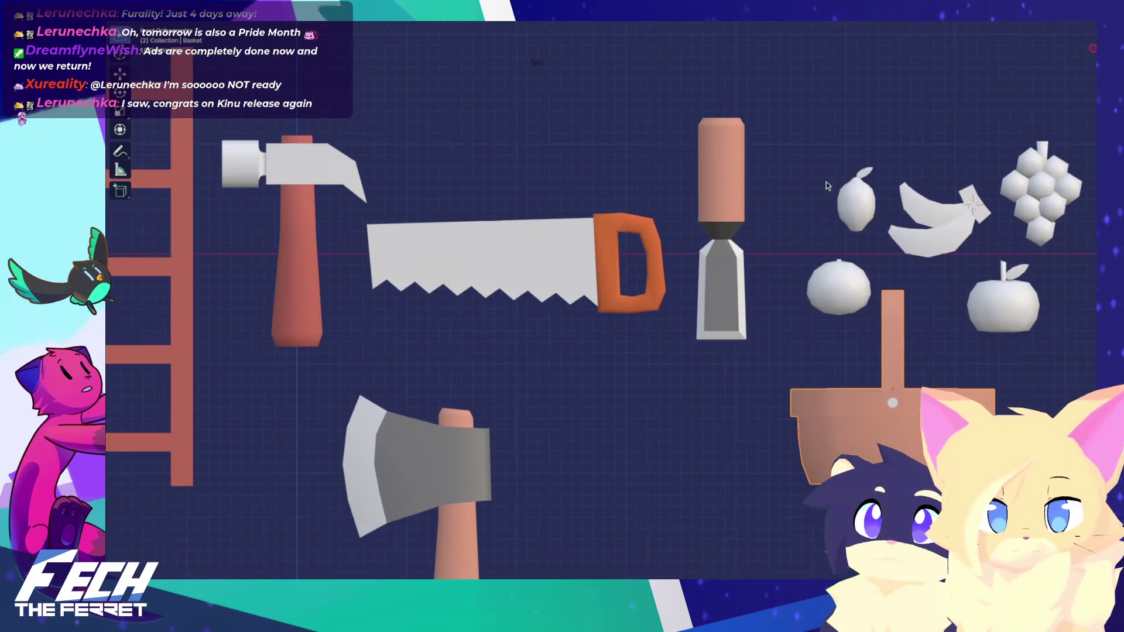
Step: Check the existing names of the chisel, hammer, axe and ladder
{"action": "left_click", "coordinate": [727, 183]}
{"action": "left_click", "coordinate": [321, 183]}
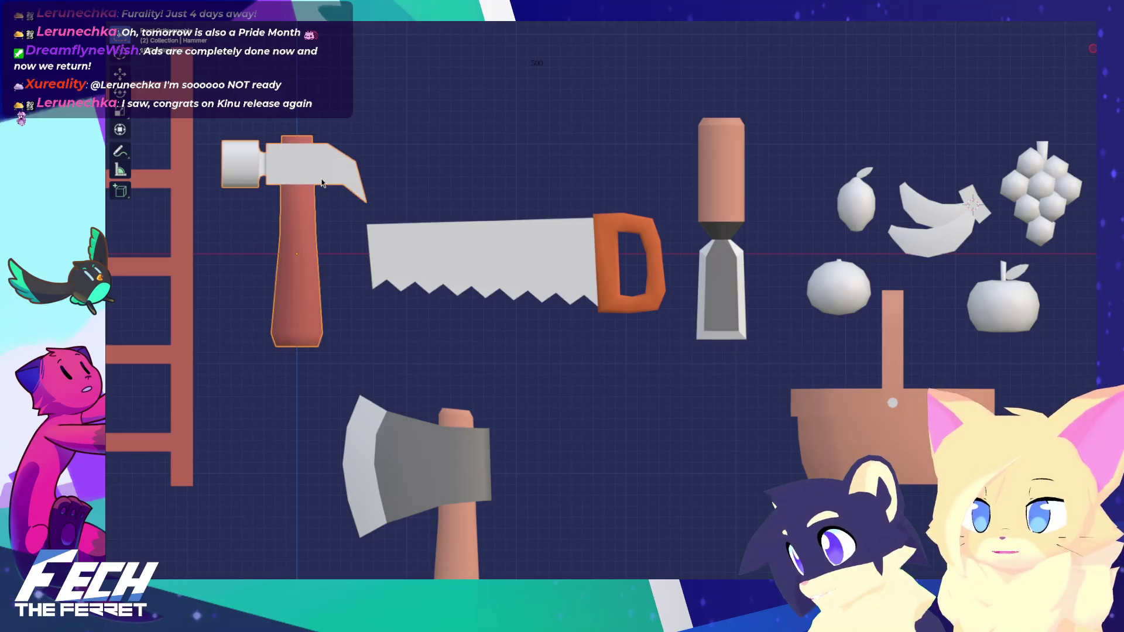
{"action": "left_click", "coordinate": [447, 468]}
{"action": "key", "text": "F2"}
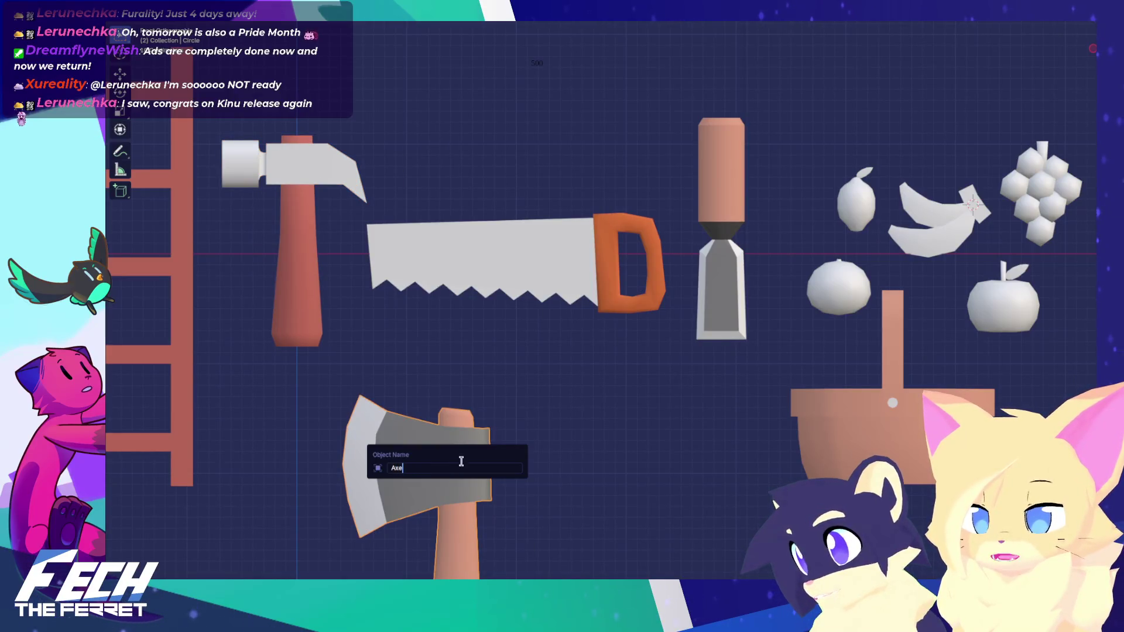
{"action": "middle_click_drag", "start_coordinate": [262, 374], "coordinate": [316, 372], "text": "shift"}
{"action": "left_click", "coordinate": [270, 354]}
{"action": "key", "text": "F2"}
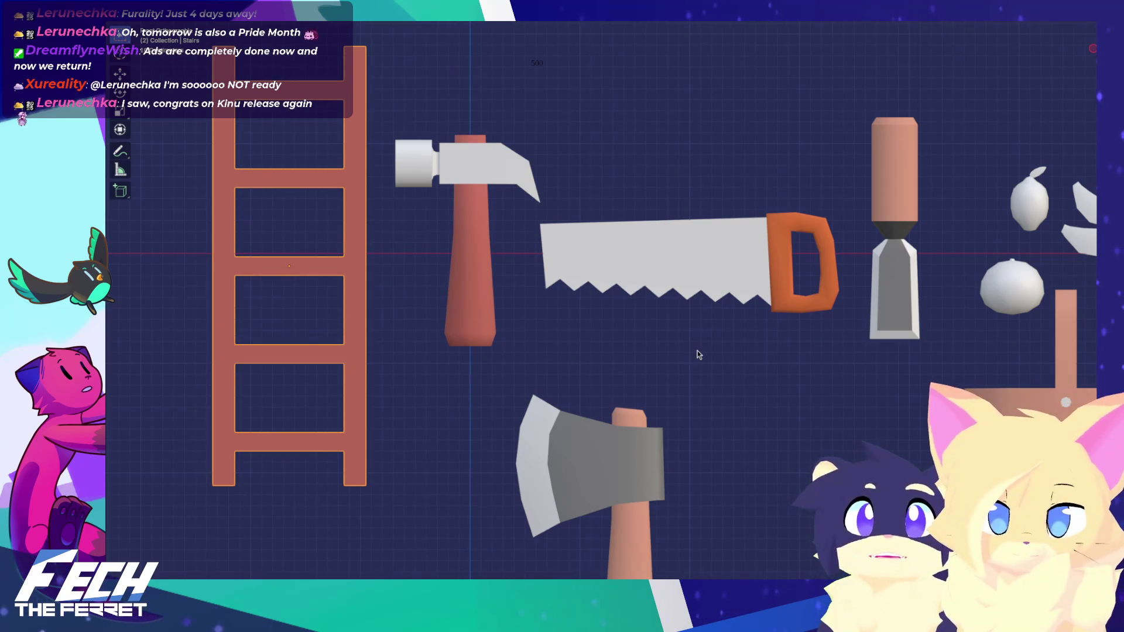
{"action": "scroll", "coordinate": [660, 331], "scroll_direction": "right", "scroll_amount": 10}
Step: Rename the apple to 'Apple', correcting the initial 'Apply' typo
{"action": "left_click", "coordinate": [659, 332]}
{"action": "key", "text": "F2"}
{"action": "type", "text": "Apply"}
{"action": "key", "text": "Return"}
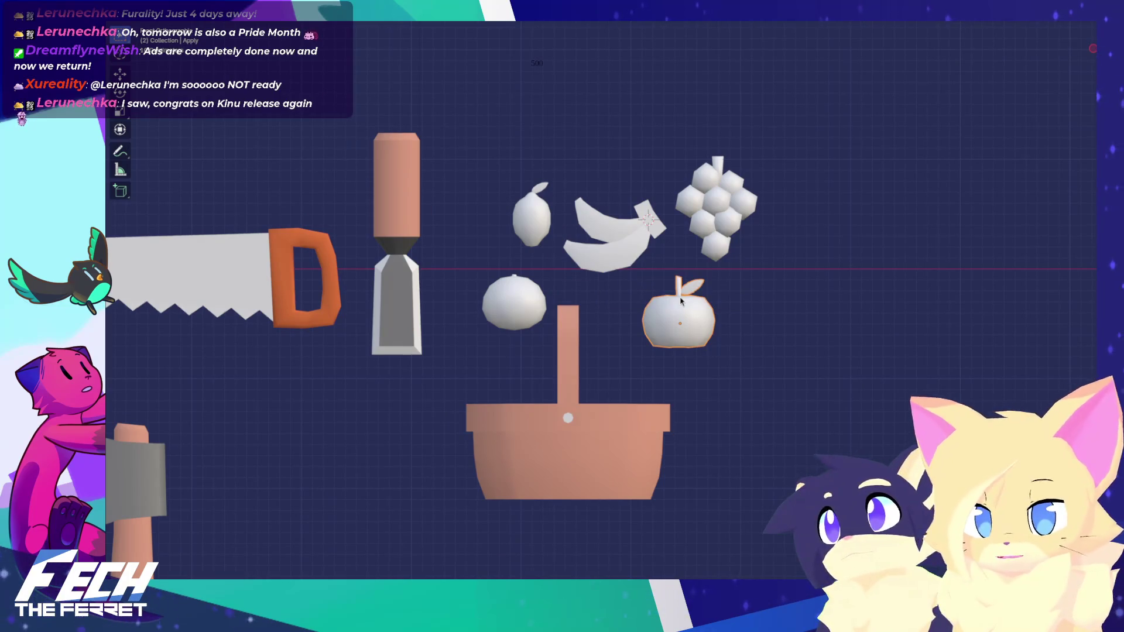
{"action": "key", "text": "F2"}
{"action": "type", "text": "Apple"}
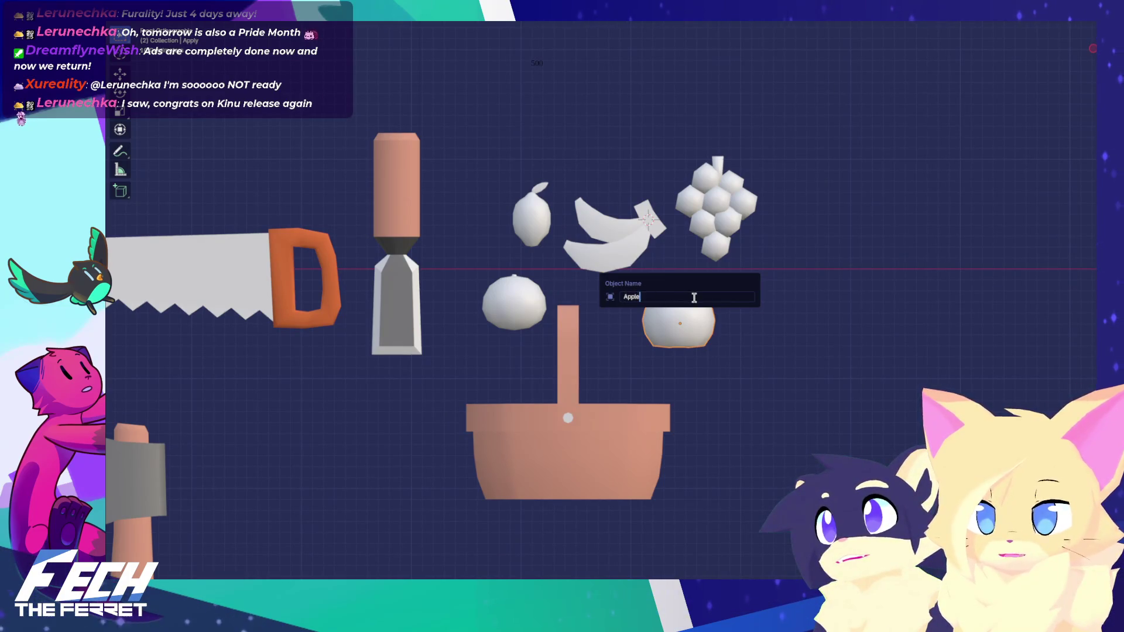
{"action": "key", "text": "Return"}
{"action": "left_click", "coordinate": [811, 310]}
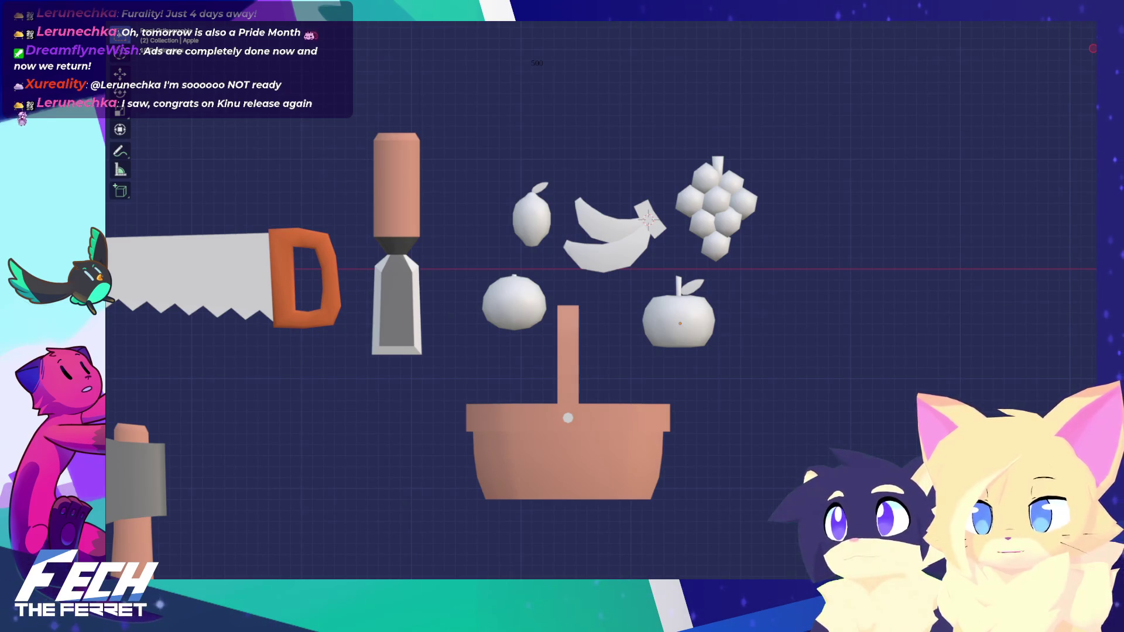
Step: Rename the orange to 'Orange' and the lemon to 'Lemon'
{"action": "mouse_move", "coordinate": [720, 216]}
{"action": "middle_mouse_down", "text": "shift"}
{"action": "mouse_move", "coordinate": [733, 223]}
{"action": "mouse_move", "coordinate": [722, 263]}
{"action": "middle_mouse_up", "text": "shift"}
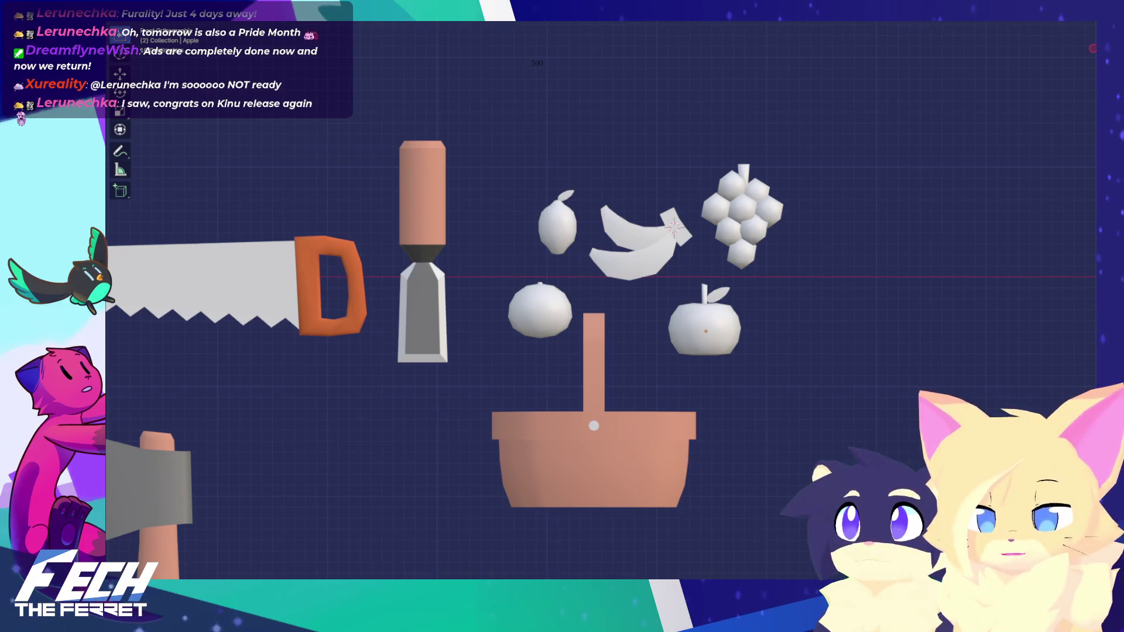
{"action": "scroll", "coordinate": [621, 331], "scroll_direction": "up", "scroll_amount": 2}
{"action": "left_click", "coordinate": [505, 299]}
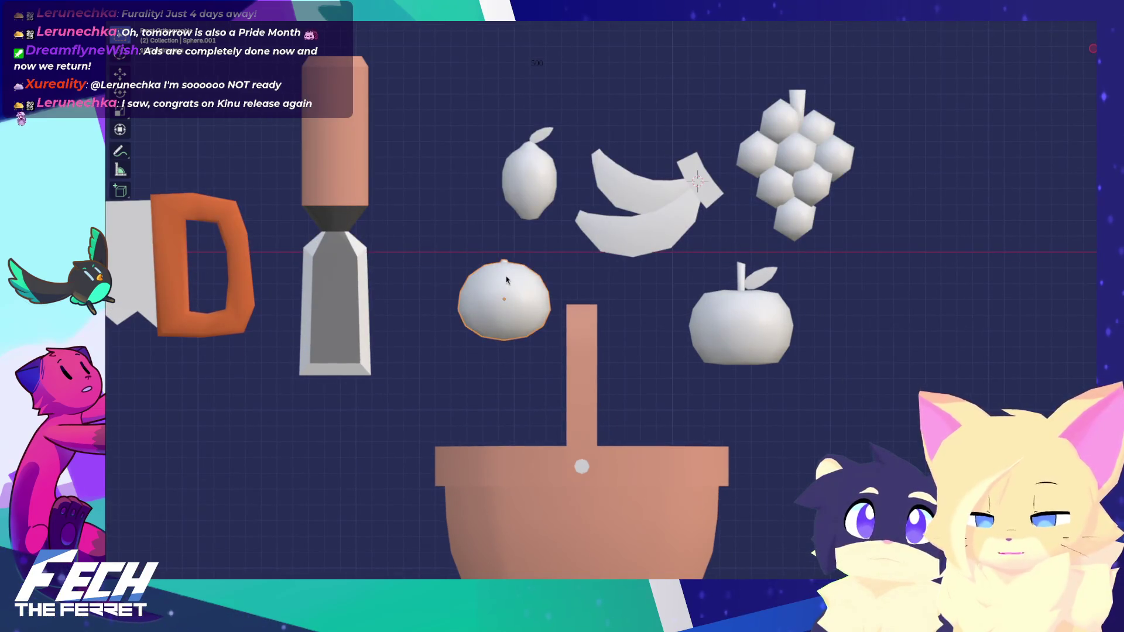
{"action": "key", "text": "F2"}
{"action": "type", "text": "Orange"}
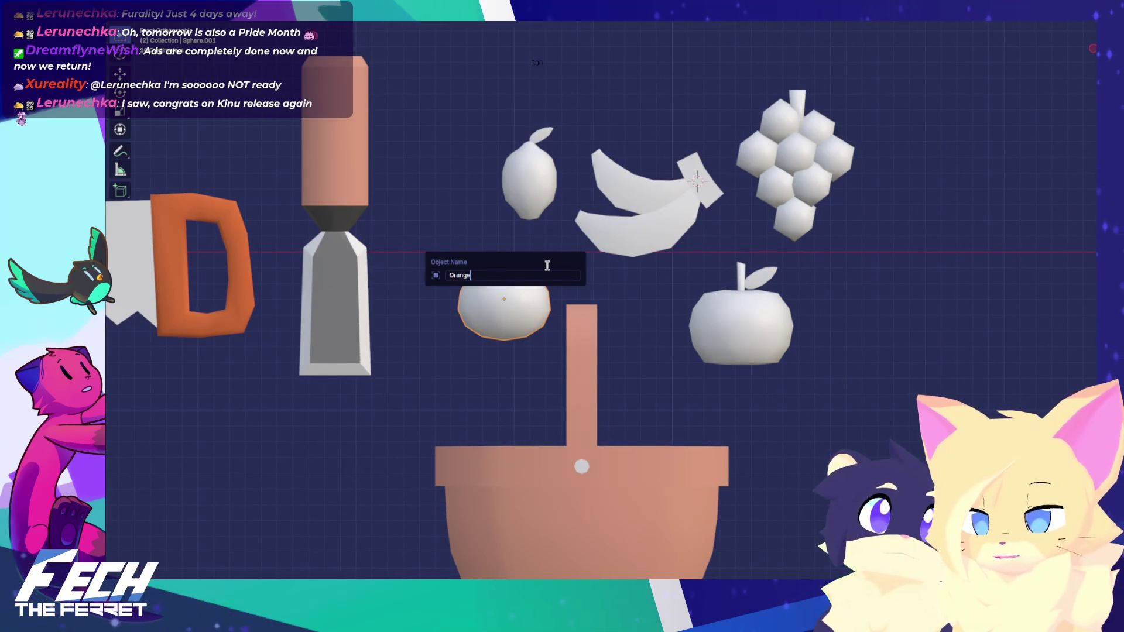
{"action": "key", "text": "Return"}
{"action": "left_click", "coordinate": [548, 222]}
{"action": "key", "text": "F2"}
{"action": "type", "text": "Lemon"}
{"action": "key", "text": "Return"}
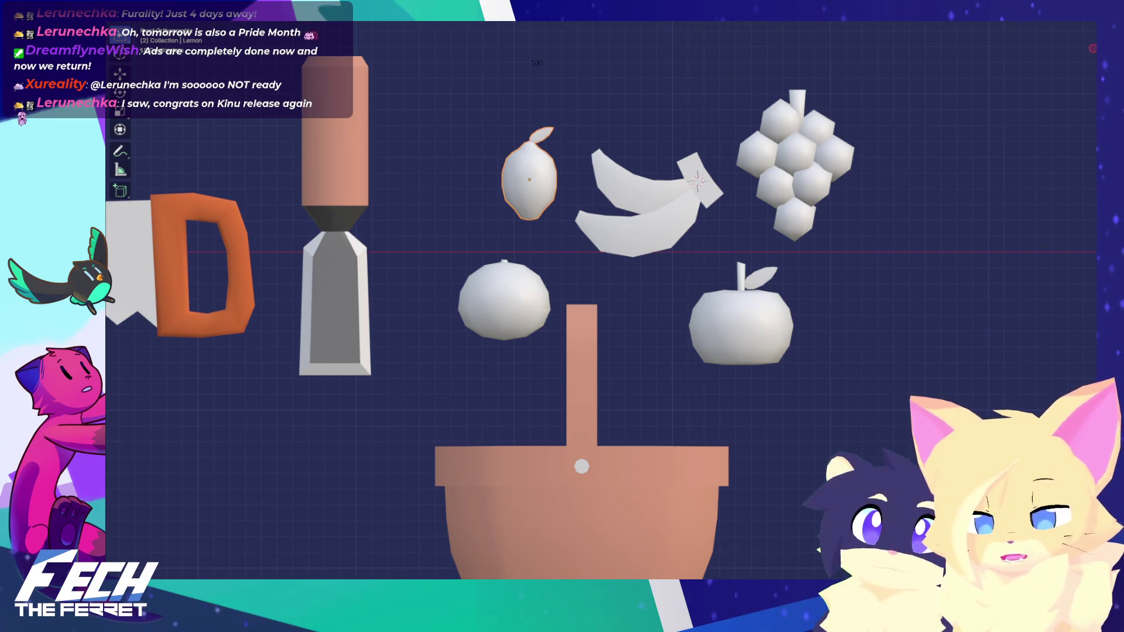
Step: Verify the names of the banana, a grape and the apple
{"action": "left_click", "coordinate": [620, 218]}
{"action": "left_click", "coordinate": [824, 187]}
{"action": "left_click", "coordinate": [756, 315]}
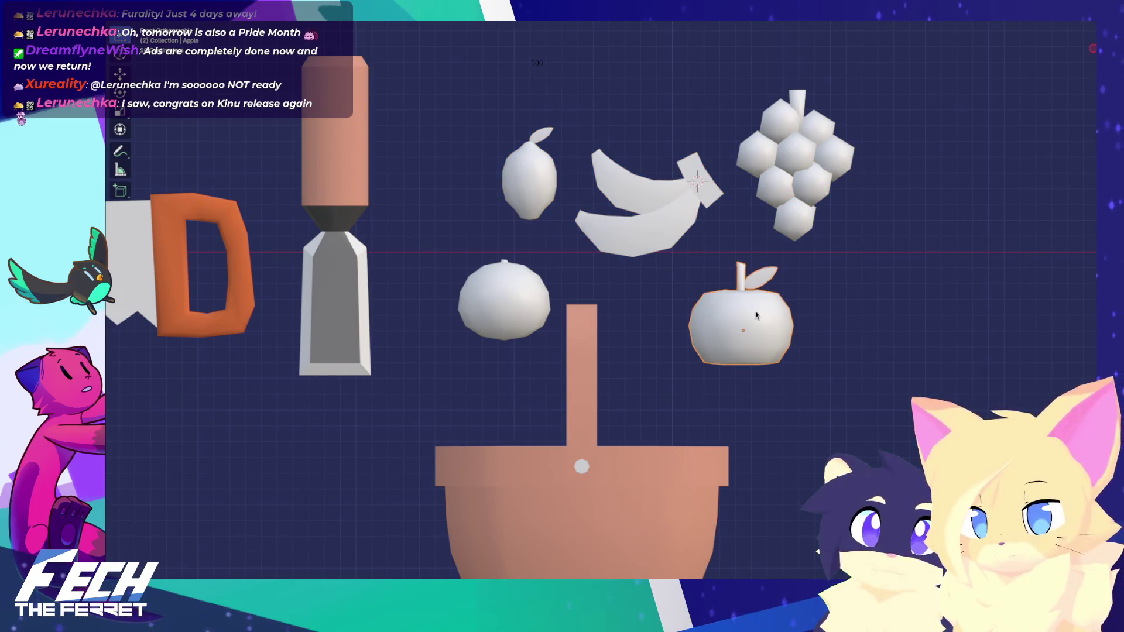
{"action": "mouse_move", "coordinate": [651, 231]}
{"action": "middle_mouse_down"}
{"action": "mouse_move", "coordinate": [626, 216]}
{"action": "mouse_move", "coordinate": [641, 202]}
{"action": "middle_mouse_up"}
Step: Apply Shade Smooth to the banana
{"action": "left_click", "coordinate": [640, 202]}
{"action": "right_click", "coordinate": [640, 205]}
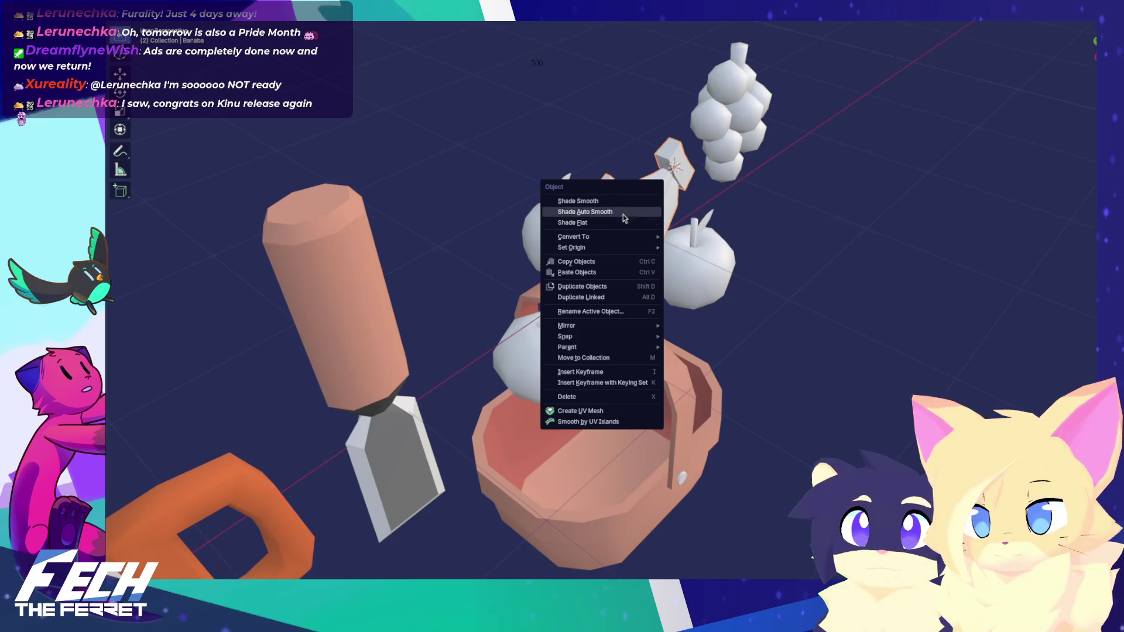
{"action": "left_click", "coordinate": [634, 203]}
{"action": "key", "text": "KP_1"}
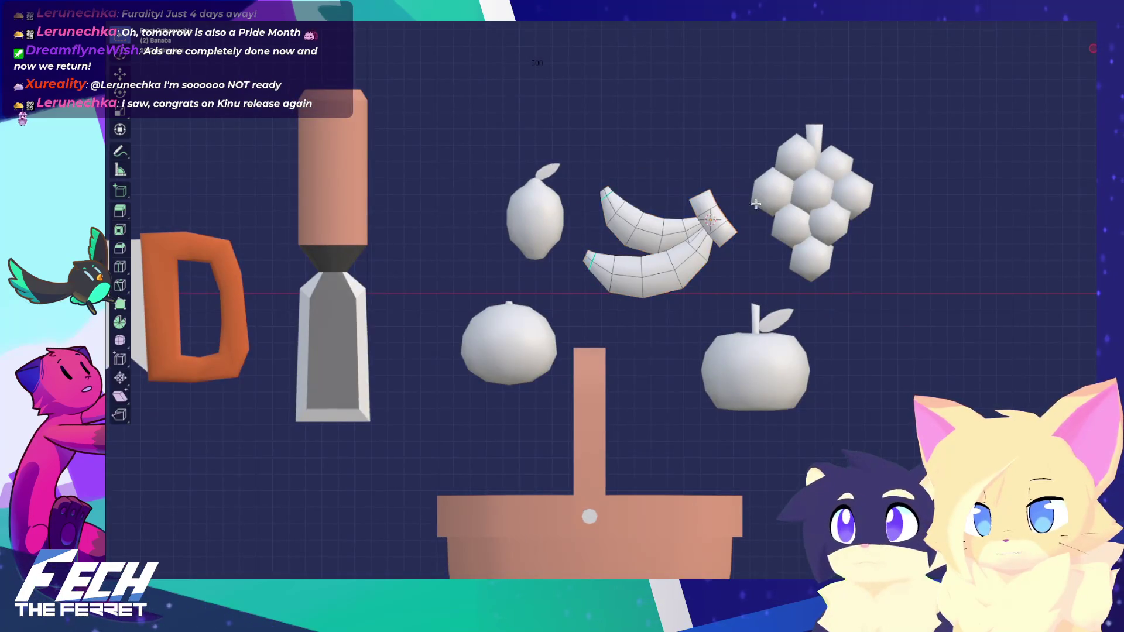
Step: Select every grape sphere plus the stem and join them into one object with Ctrl+J
{"action": "left_click", "coordinate": [790, 198]}
{"action": "left_click", "coordinate": [796, 155], "text": "shift"}
{"action": "left_click", "coordinate": [771, 190], "text": "shift"}
{"action": "left_click", "coordinate": [792, 226], "text": "shift"}
{"action": "left_click", "coordinate": [810, 259], "text": "shift"}
{"action": "left_click", "coordinate": [830, 222], "text": "shift"}
{"action": "left_click", "coordinate": [852, 192], "text": "shift"}
{"action": "left_click", "coordinate": [833, 163], "text": "shift"}
{"action": "mouse_move", "coordinate": [834, 162]}
{"action": "middle_mouse_down"}
{"action": "mouse_move", "coordinate": [760, 193]}
{"action": "mouse_move", "coordinate": [838, 206]}
{"action": "middle_mouse_up"}
{"action": "key", "text": "KP_1"}
{"action": "left_click", "coordinate": [815, 217], "text": "shift"}
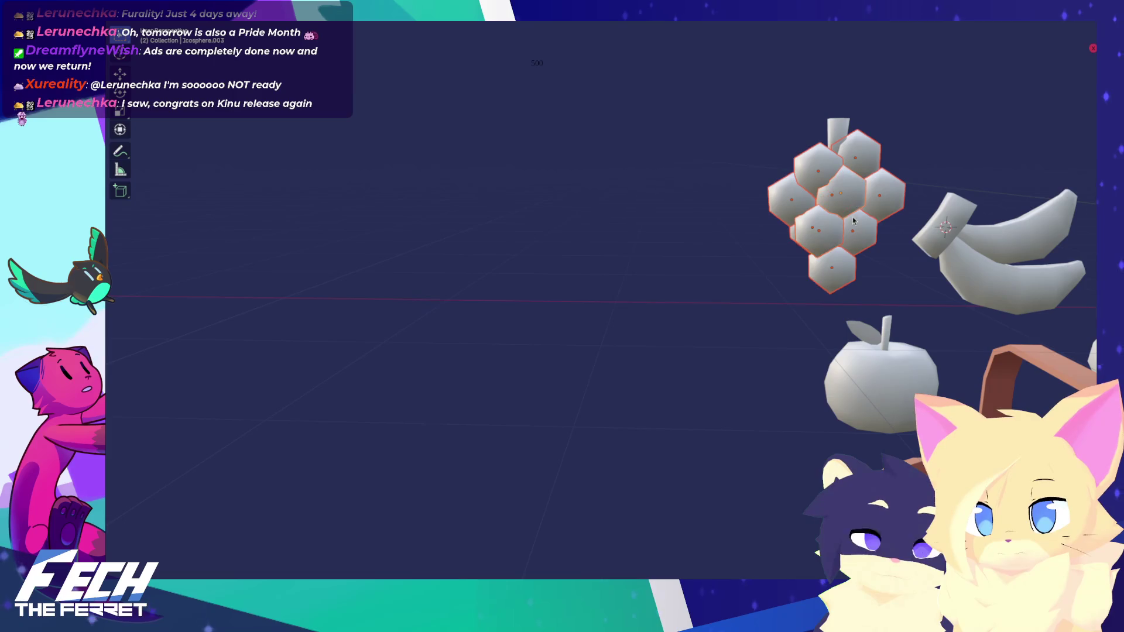
{"action": "scroll", "coordinate": [819, 213], "scroll_direction": "up", "scroll_amount": 3}
{"action": "left_click", "coordinate": [845, 130], "text": "shift"}
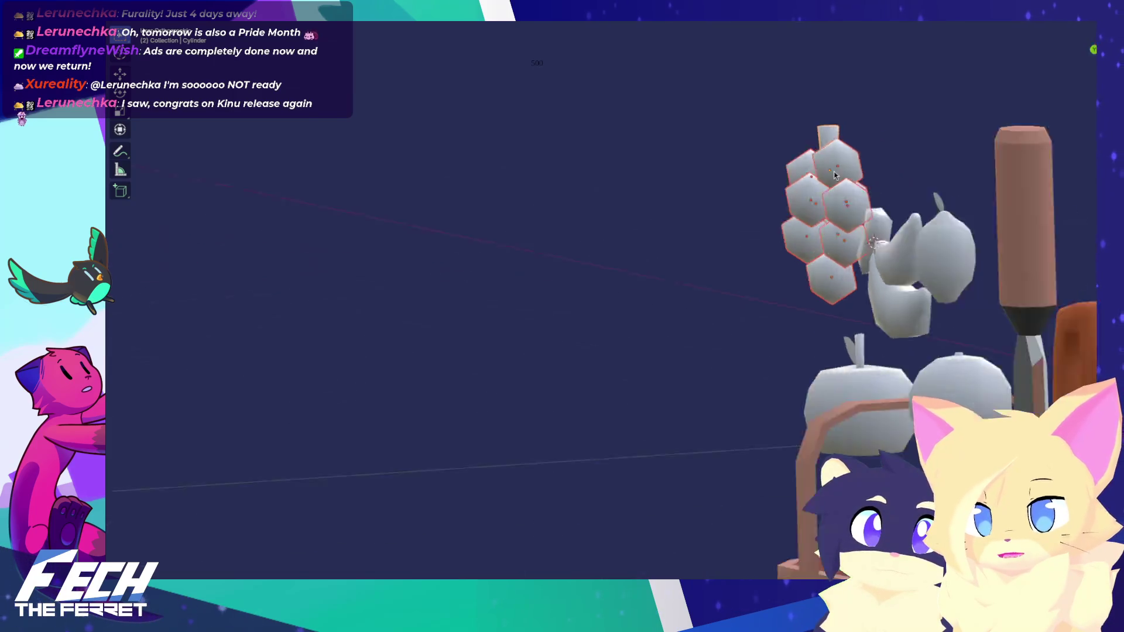
{"action": "key", "text": "KP_1"}
{"action": "key", "text": "ctrl+j"}
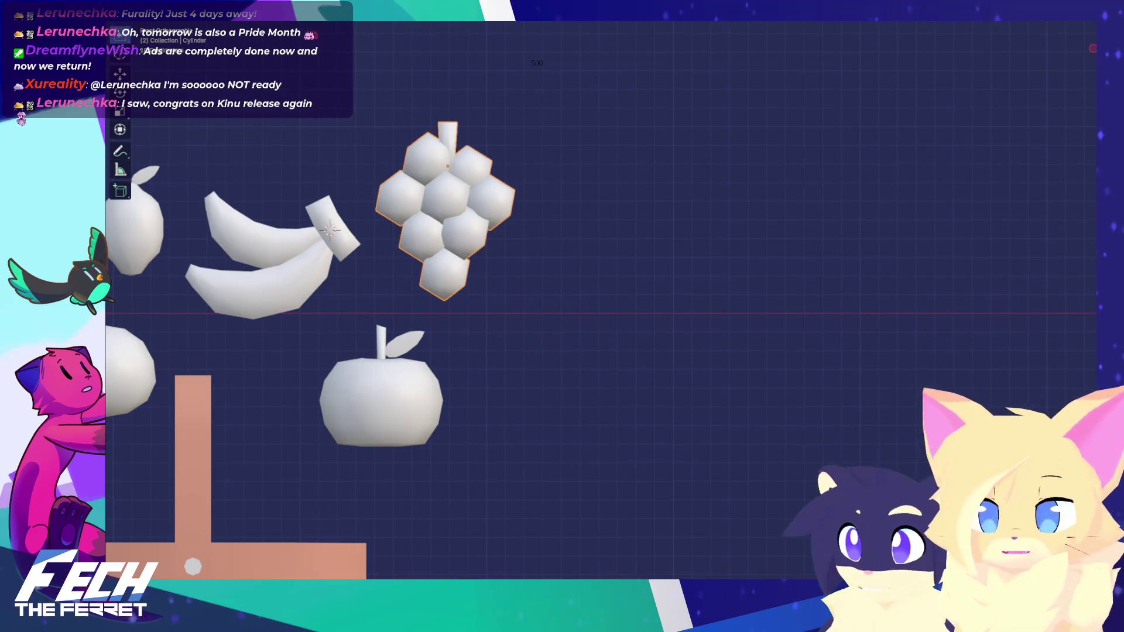
{"action": "mouse_move", "coordinate": [652, 238]}
{"action": "middle_mouse_down", "text": "shift"}
{"action": "mouse_move", "coordinate": [1036, 305]}
{"action": "mouse_move", "coordinate": [1013, 306]}
{"action": "middle_mouse_up", "text": "shift"}
{"action": "left_click", "coordinate": [617, 313]}
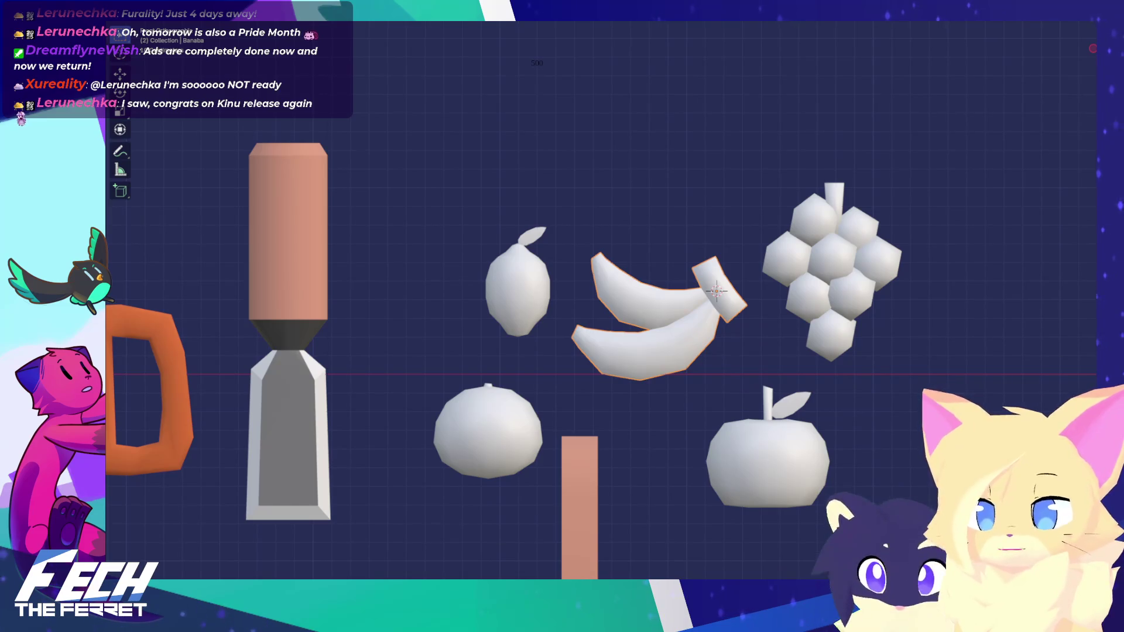
{"action": "left_click", "coordinate": [875, 257]}
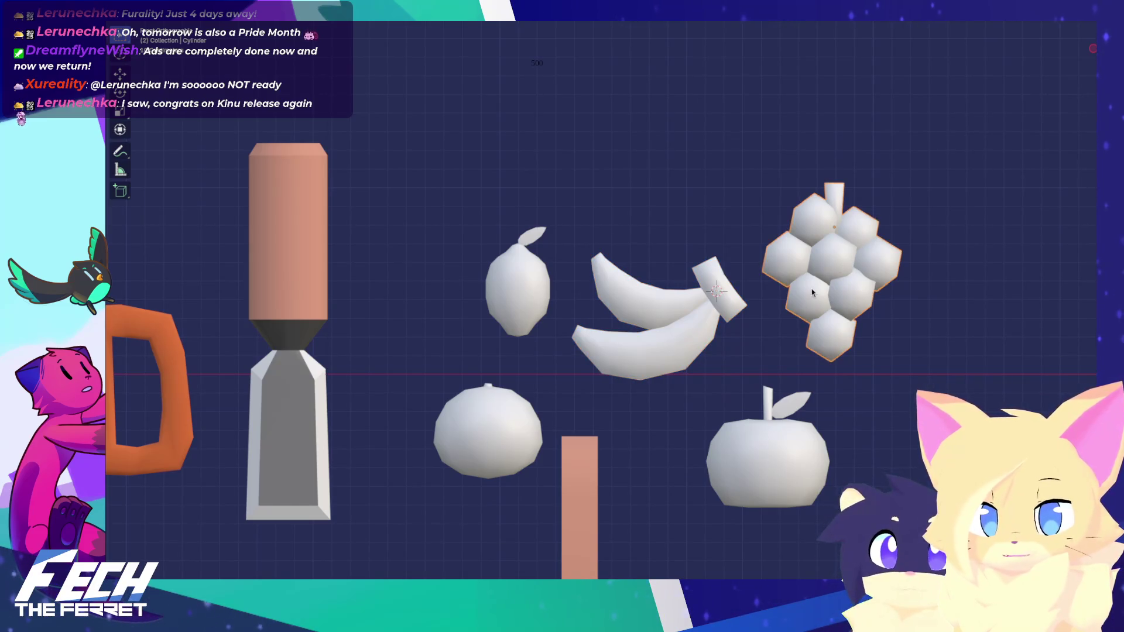